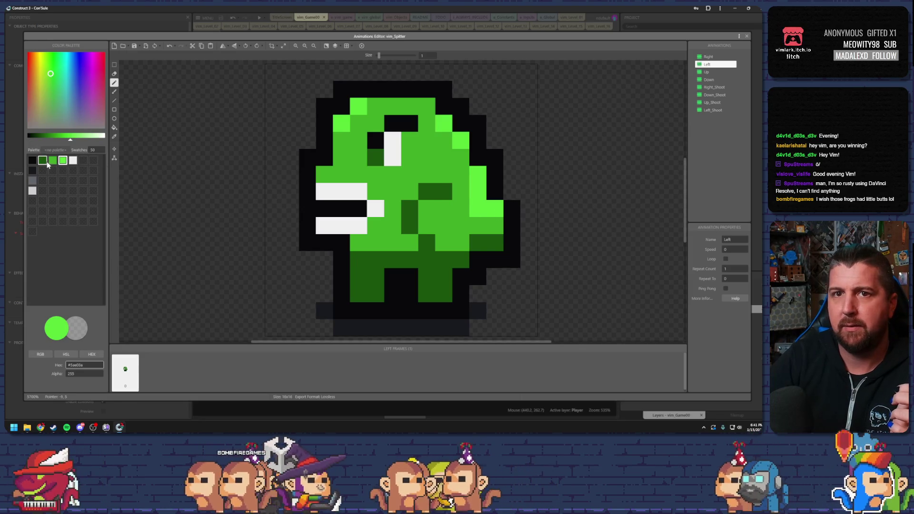
Finish painting the spitter sprite in medium green, undo the stray pixel, and close the Animations Editor
left_click(52, 160)
left_click(478, 208)
left_click(512, 310)
key("ctrl+z")
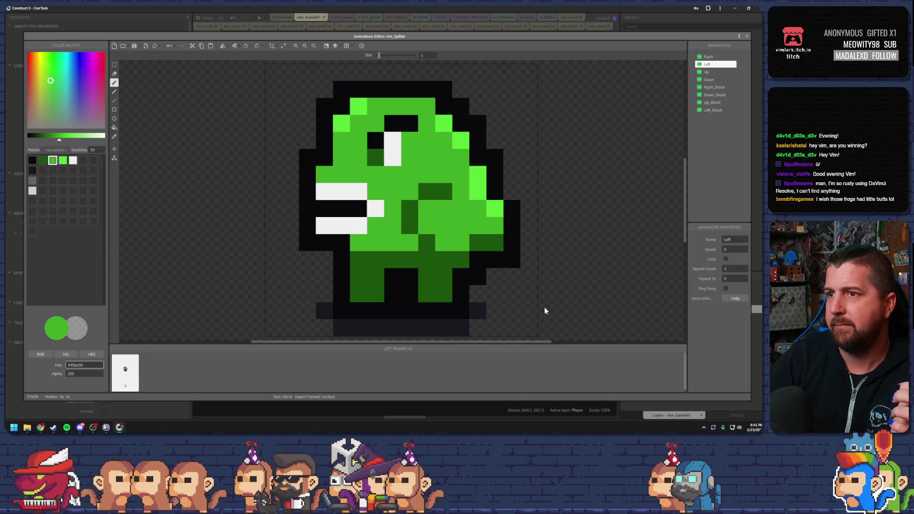
left_click(747, 36)
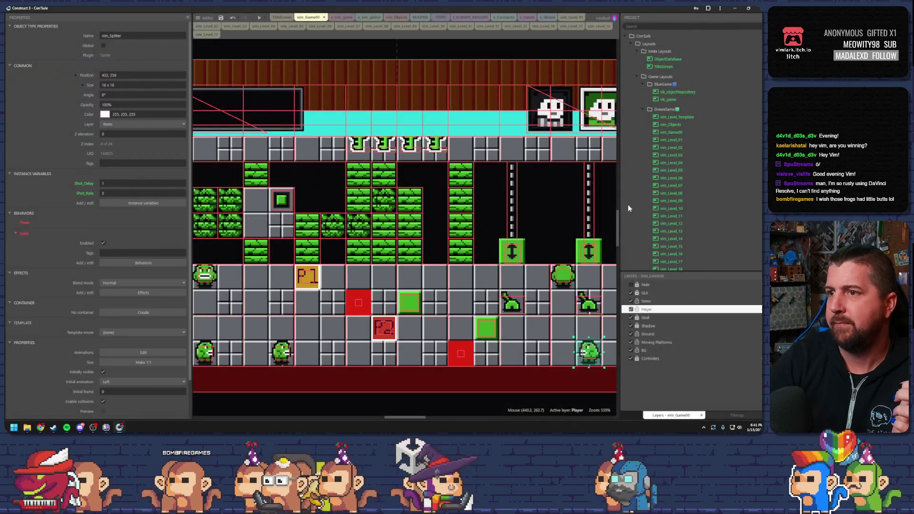
Preview the level to check the spitter projectiles, then go to the vim_game event sheet and save
left_click(260, 19)
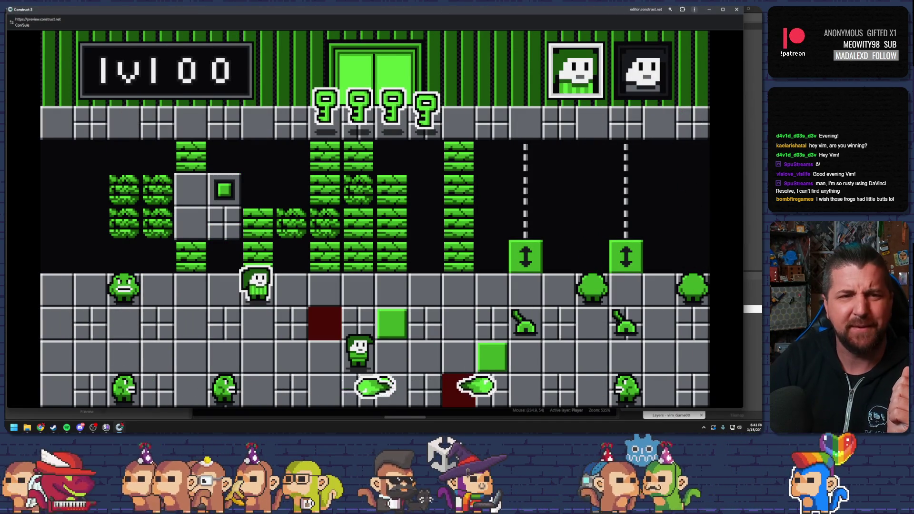
left_click(737, 9)
left_click(337, 17)
left_click(220, 17)
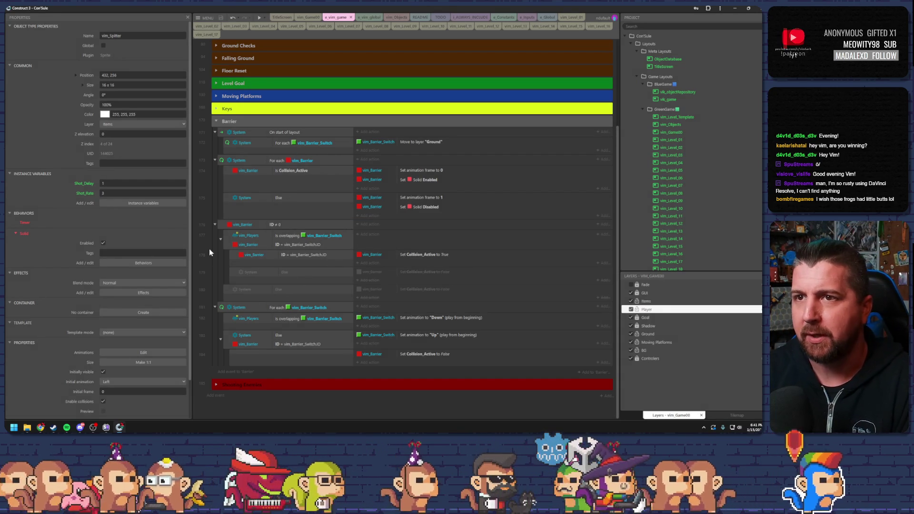
Review the For each vim_Barrier loop's Collision_Active, Solid Enabled and barrier ID conditions and actions
left_click(296, 163)
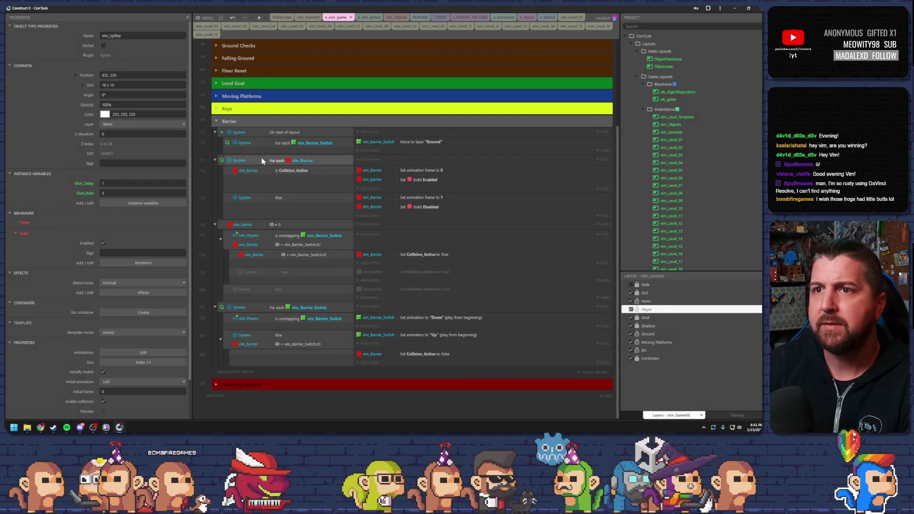
left_click(303, 173)
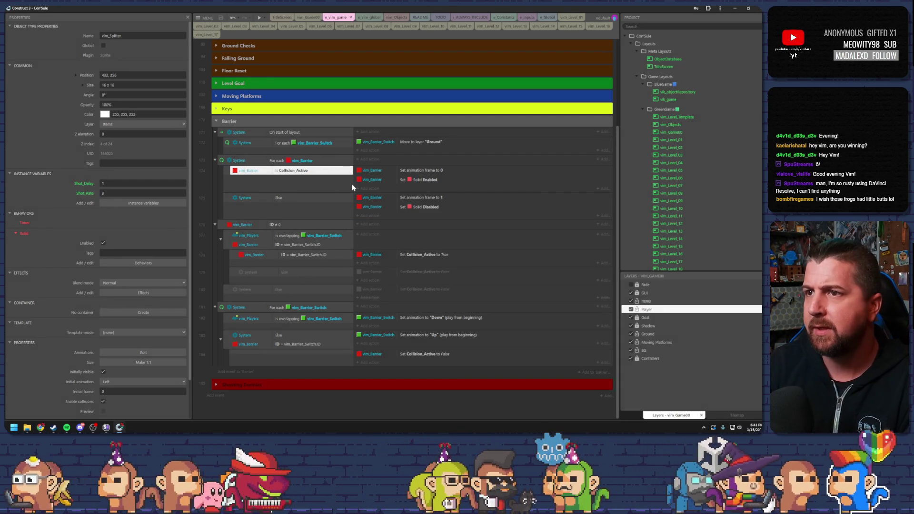
left_click(413, 181)
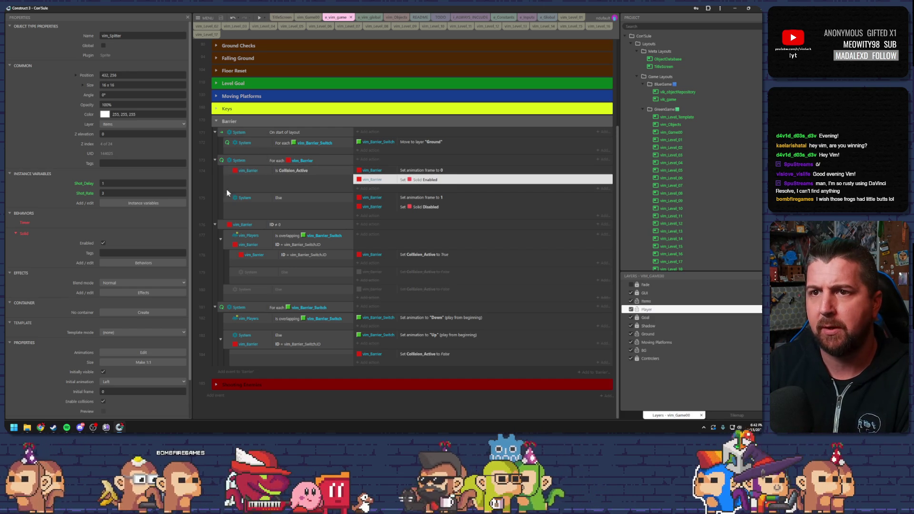
left_click(296, 227)
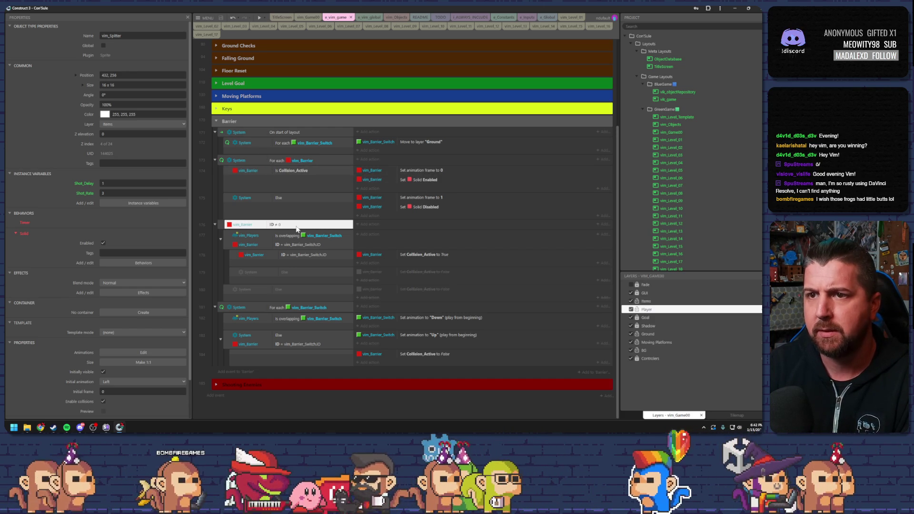
left_click(328, 236)
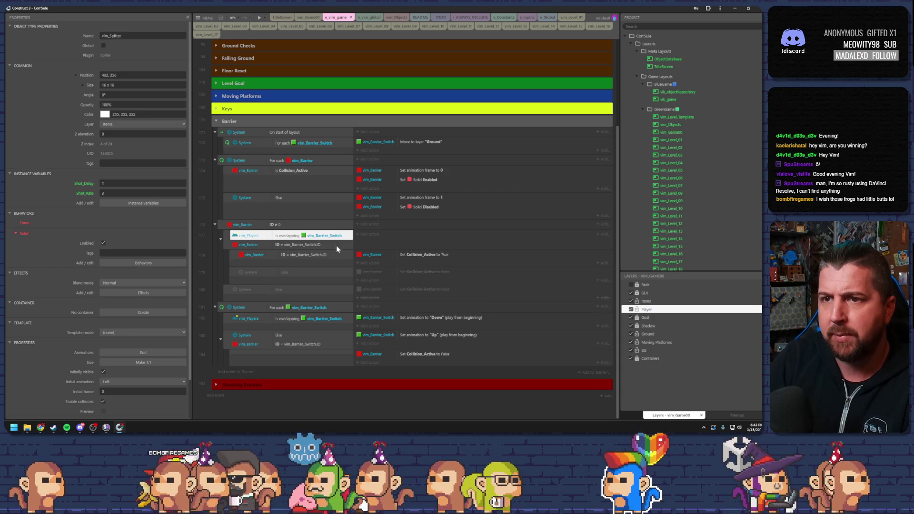
left_click(295, 246)
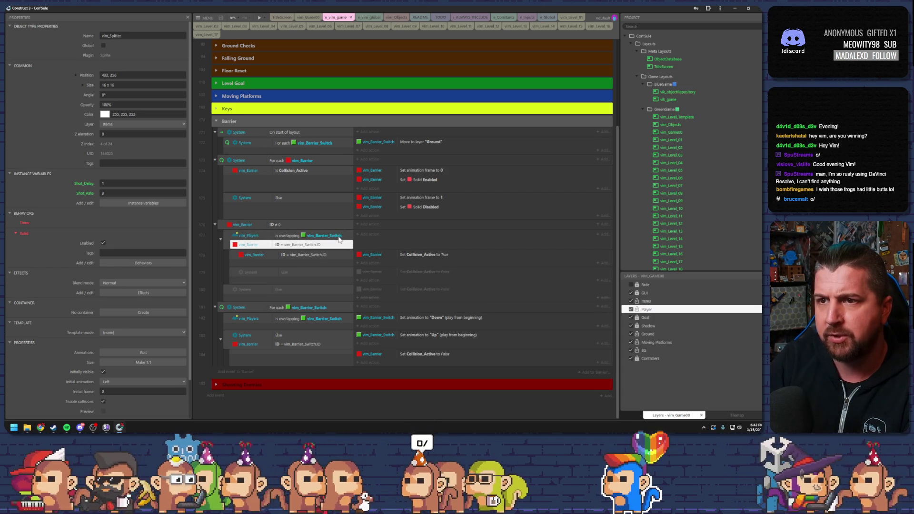
left_click(289, 257)
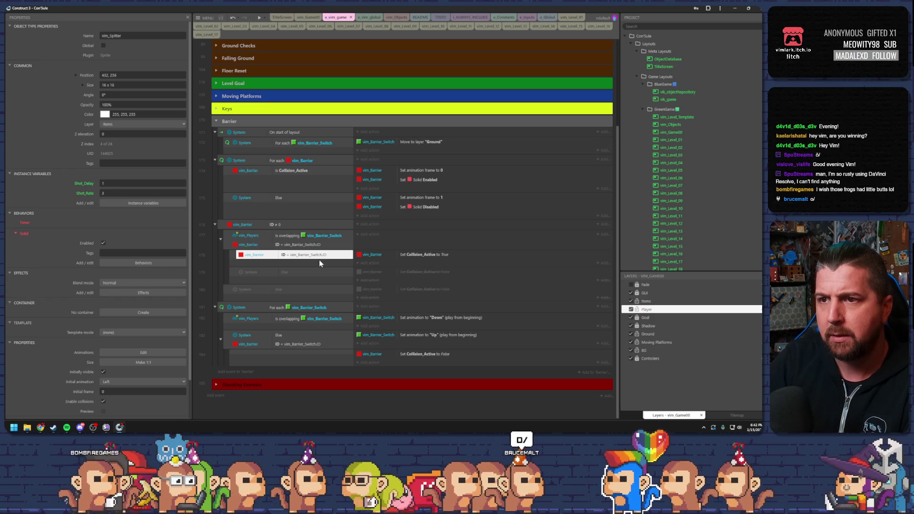
left_click(395, 256)
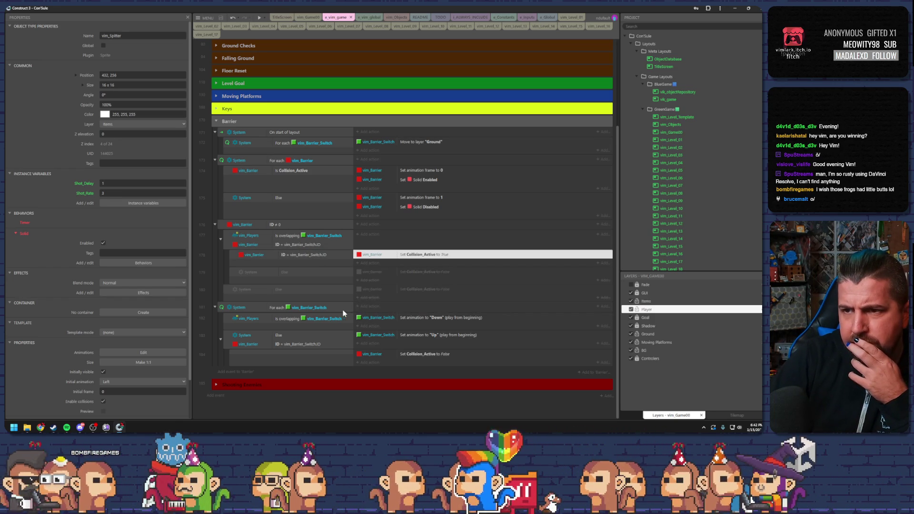
Review the For each vim_Barrier_Switch loop's overlap, ID-match and Else branches, then return to vim_Game00
left_click(280, 310)
left_click(300, 319)
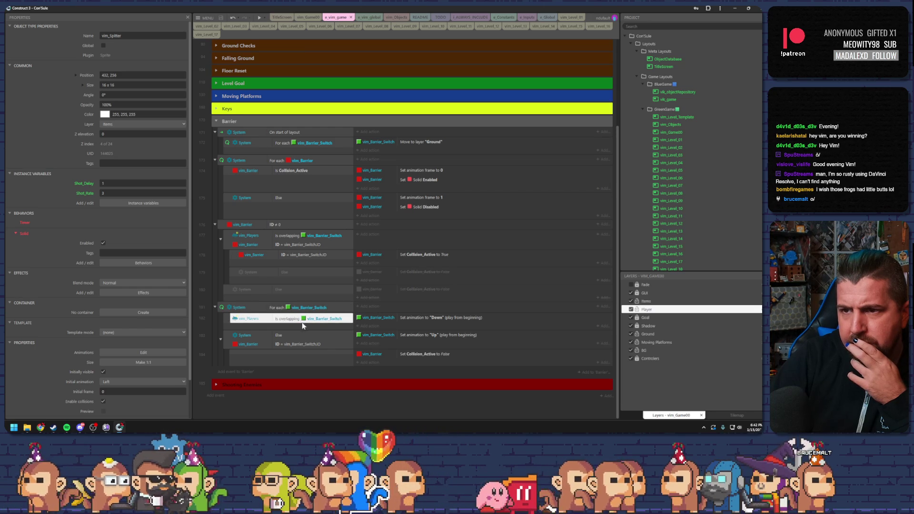
left_click(306, 345)
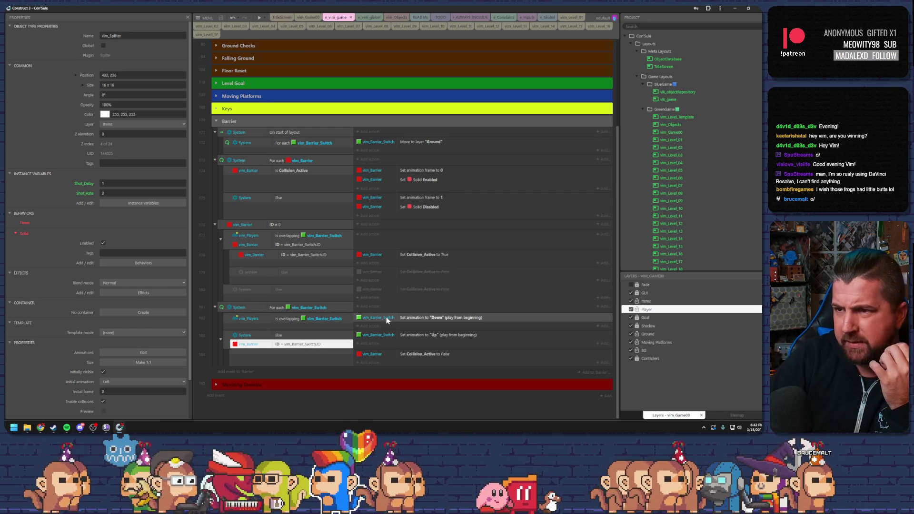
left_click(407, 254)
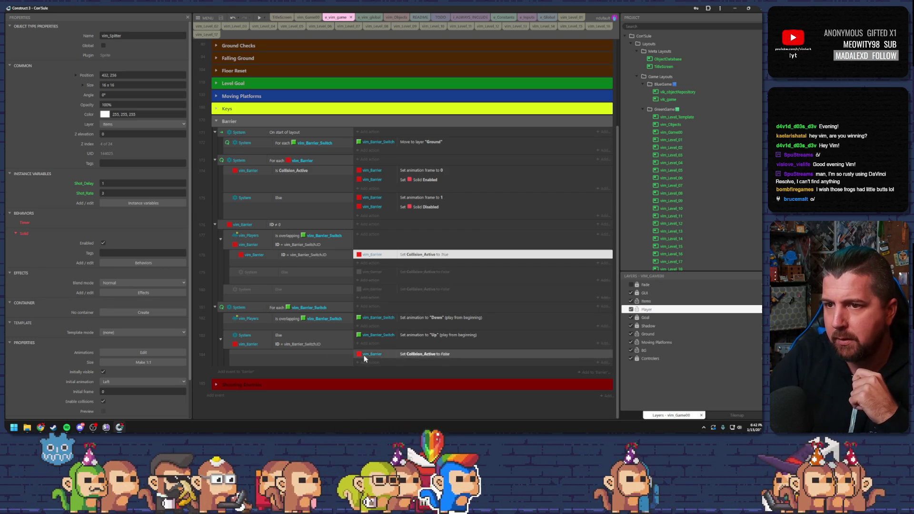
left_click(287, 346)
left_click(299, 336)
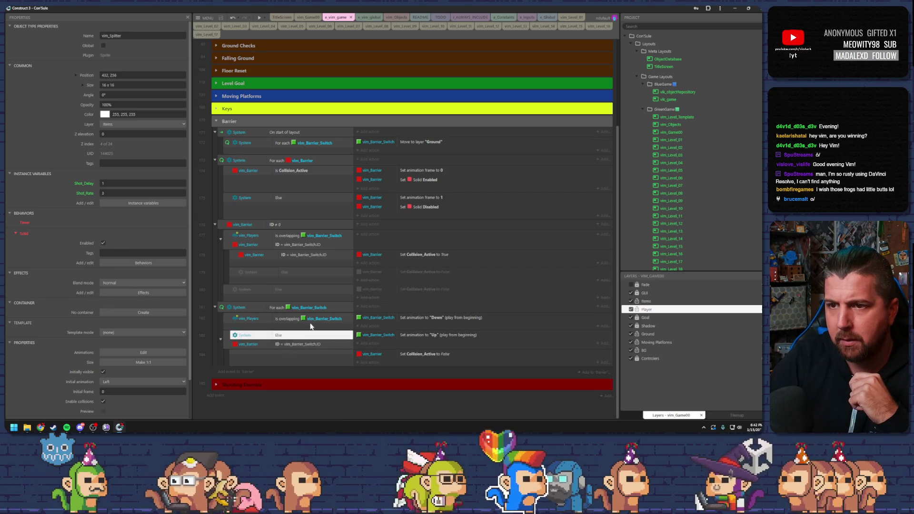
left_click(315, 319)
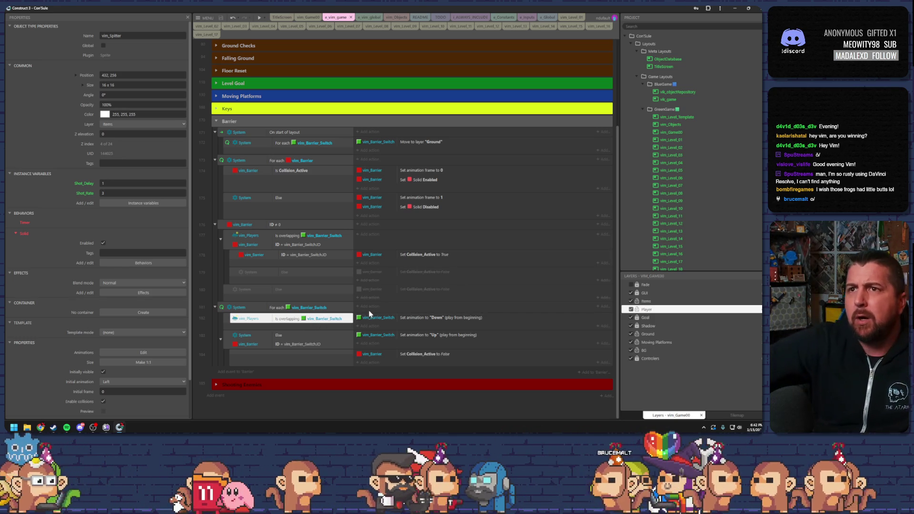
left_click(299, 16)
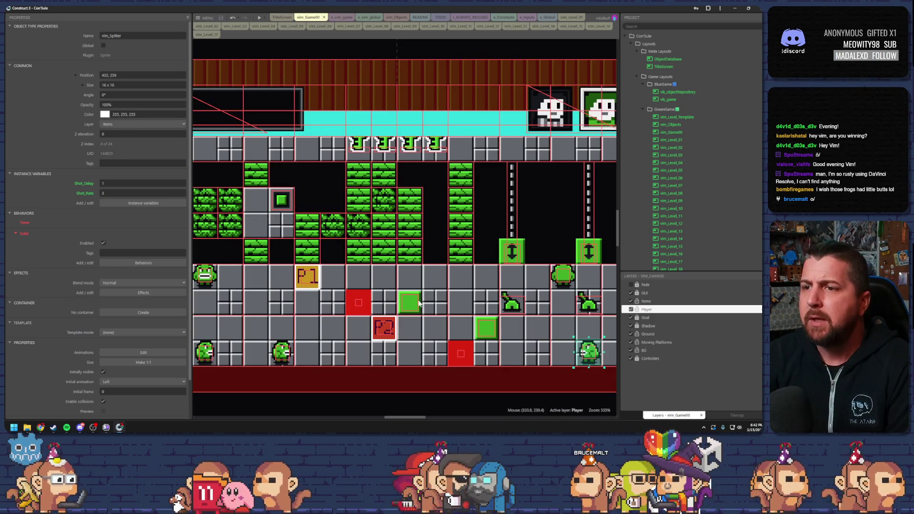
Inspect the green barrier switch block's properties and launch a preview of vim_Game00
left_click(410, 305)
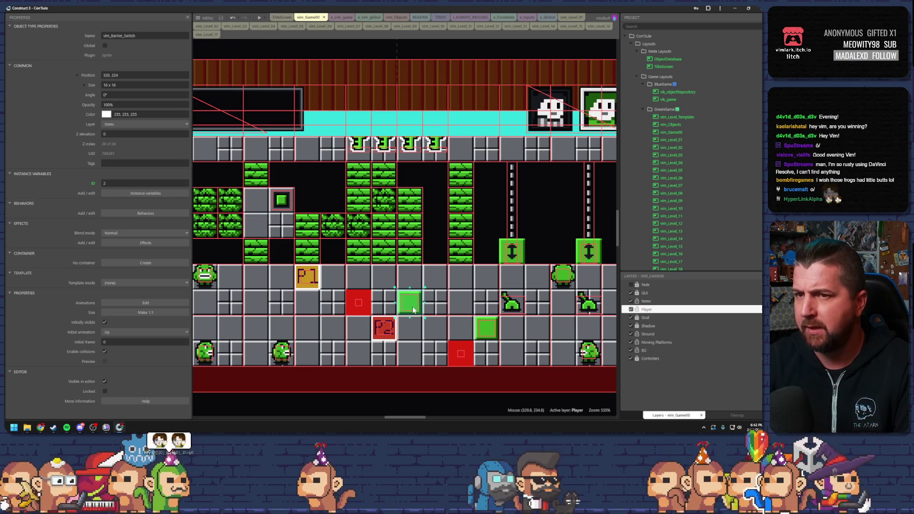
left_click(261, 18)
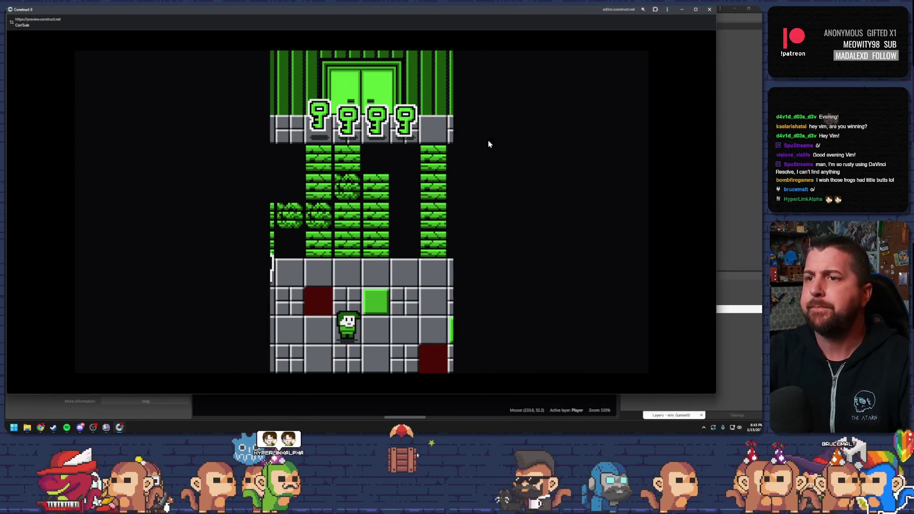
Swap between the two characters, stepping each onto and off the green switch block
key("Right")
key("Down")
key("space")
key("Right")
key("Right")
key("Right")
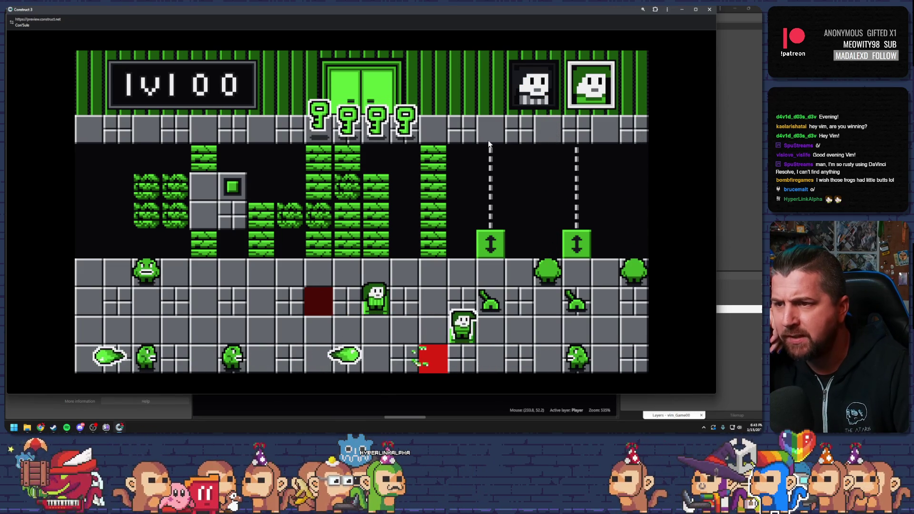
key("Left")
key("space")
key("Down")
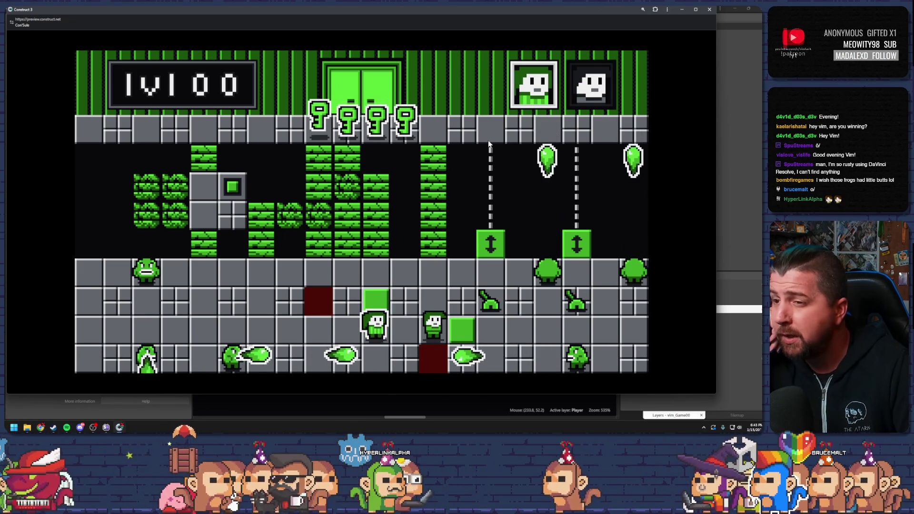
key("space")
key("Right")
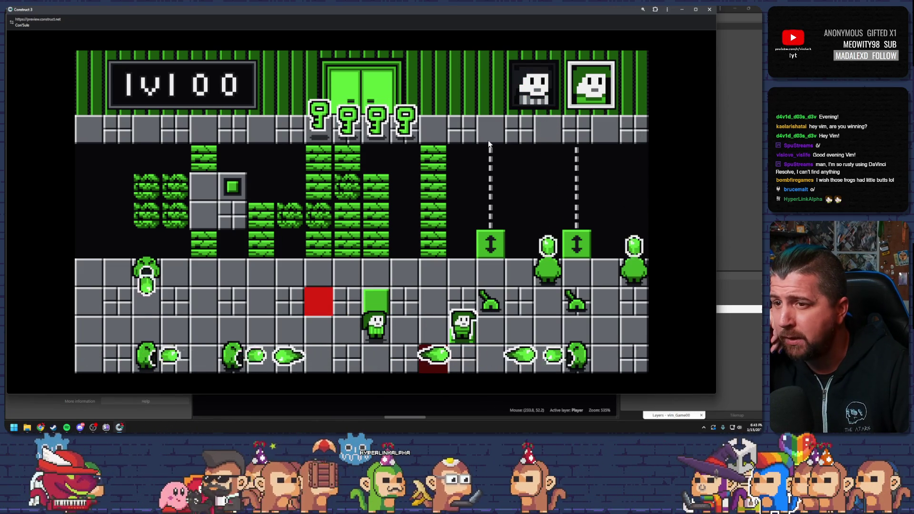
key("space")
key("Up")
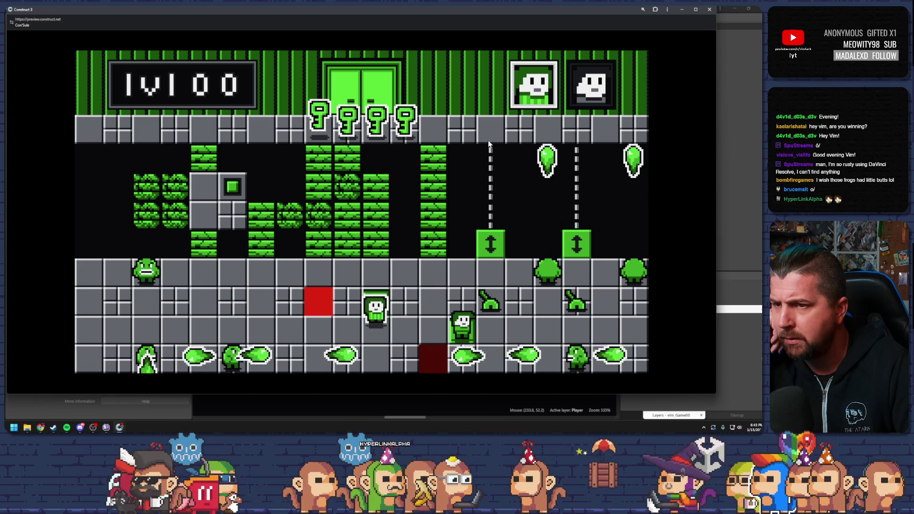
key("Down")
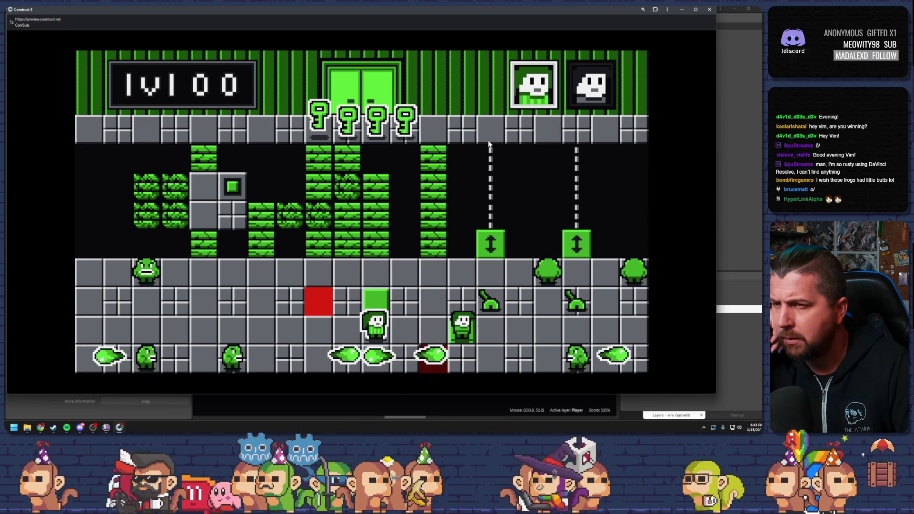
key("Up")
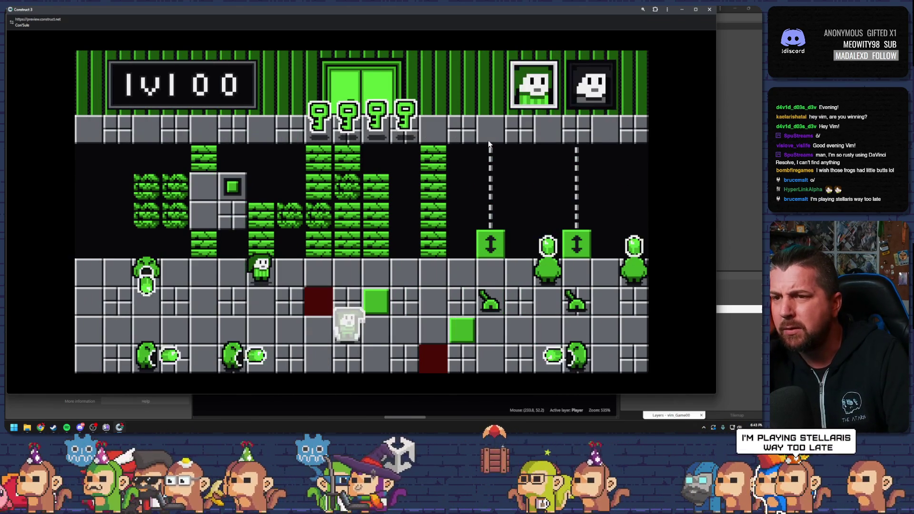
Walk both characters right, then repeatedly step the upper one on and off the green switch
key("space")
key("Right")
key("Right")
key("Right")
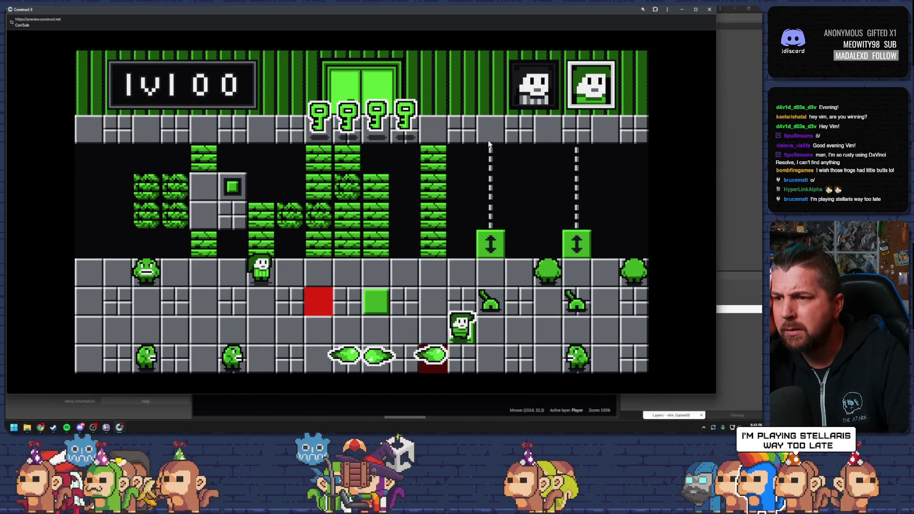
key("space")
key("Right")
key("Right")
key("Right")
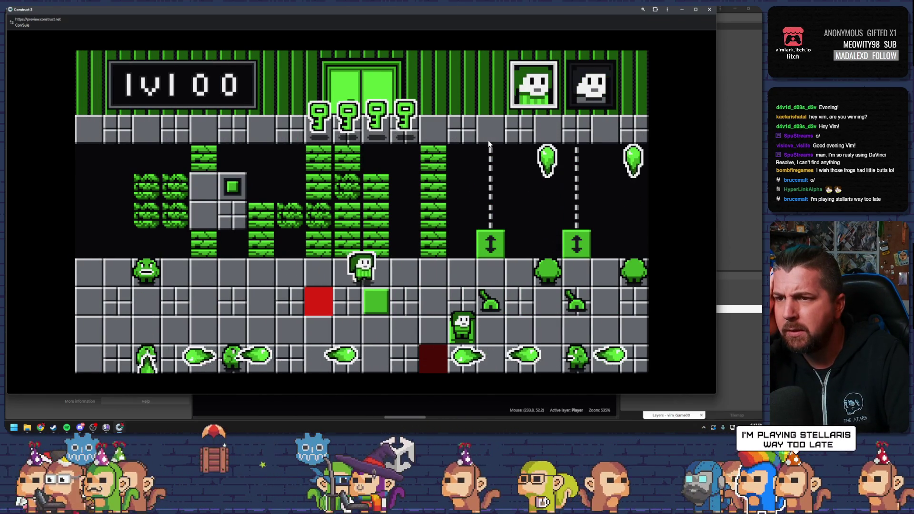
key("Down")
key("Left")
key("Right")
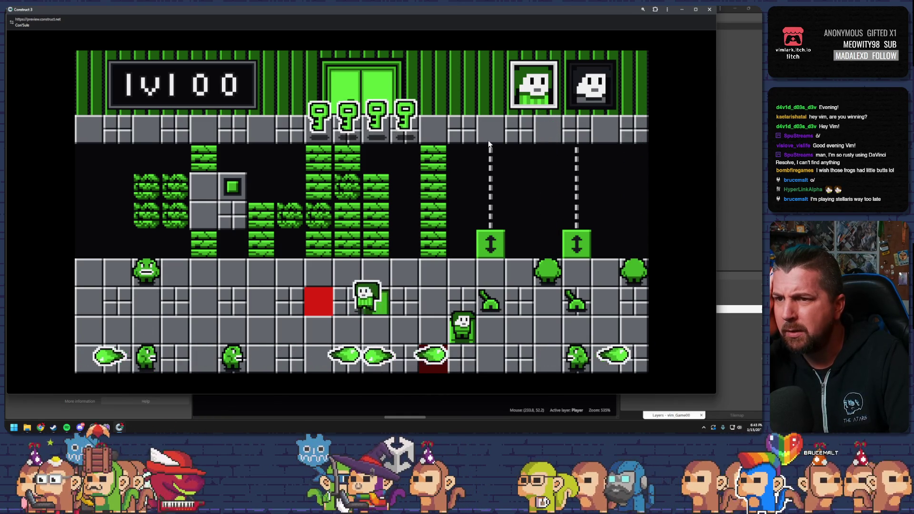
key("Right")
key("Left")
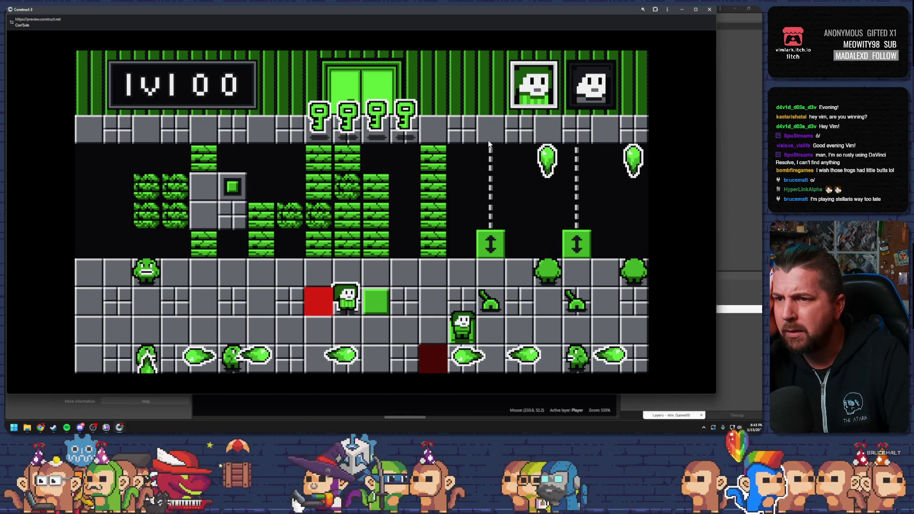
key("Right")
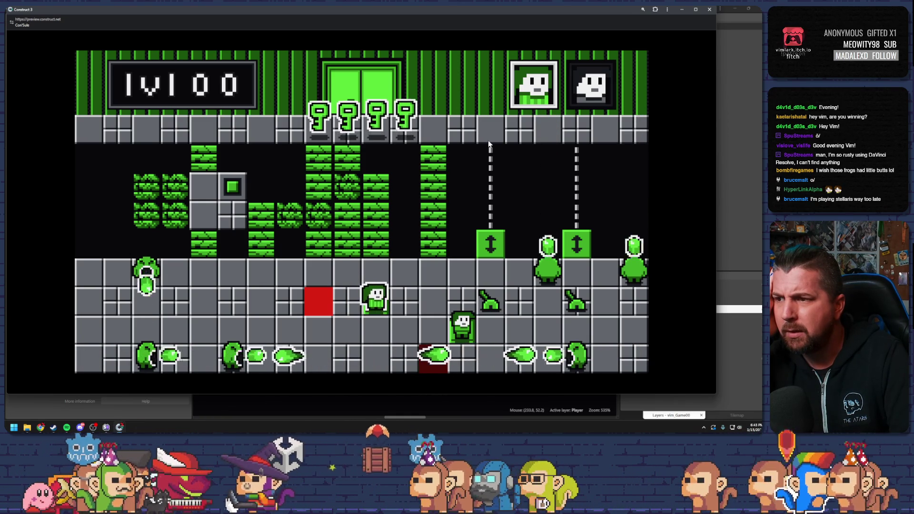
key("Left")
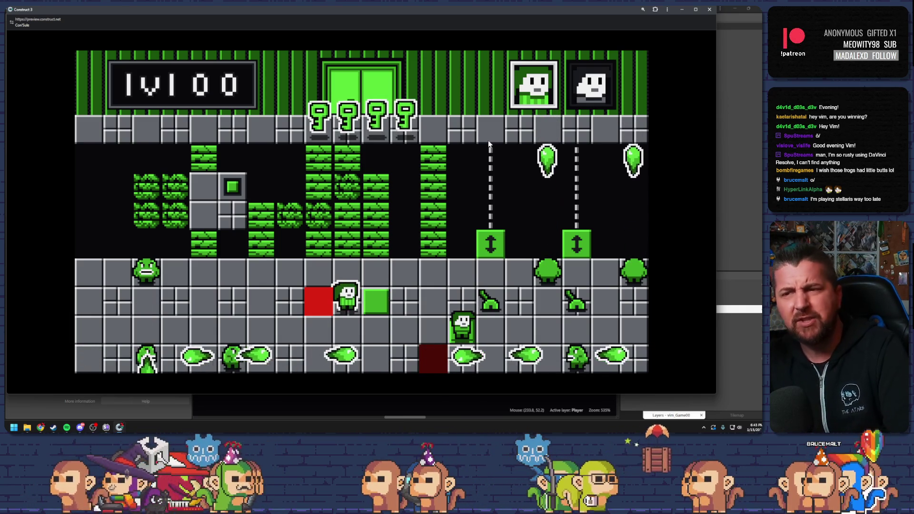
key("Right")
key("Left")
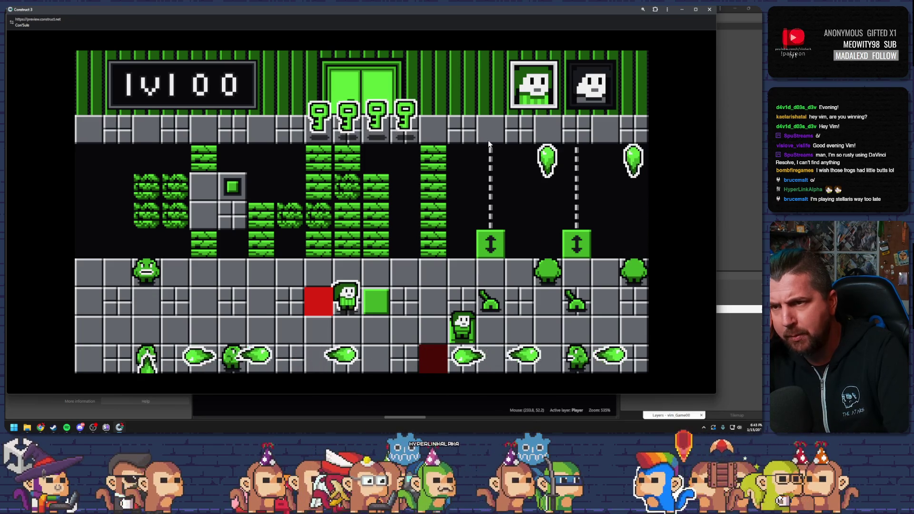
key("Right")
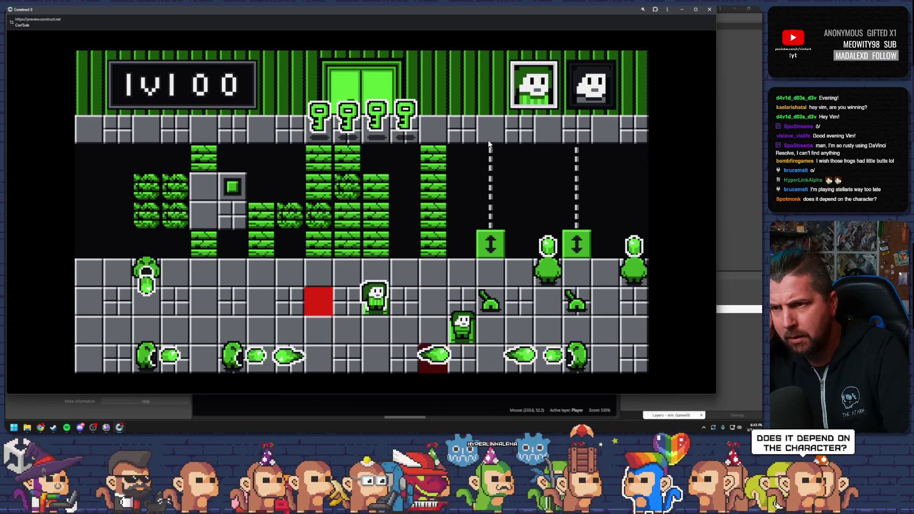
Alternate characters one tile at a time, returning the upper character onto the green switch
key("space")
key("Up")
key("Down")
key("Left")
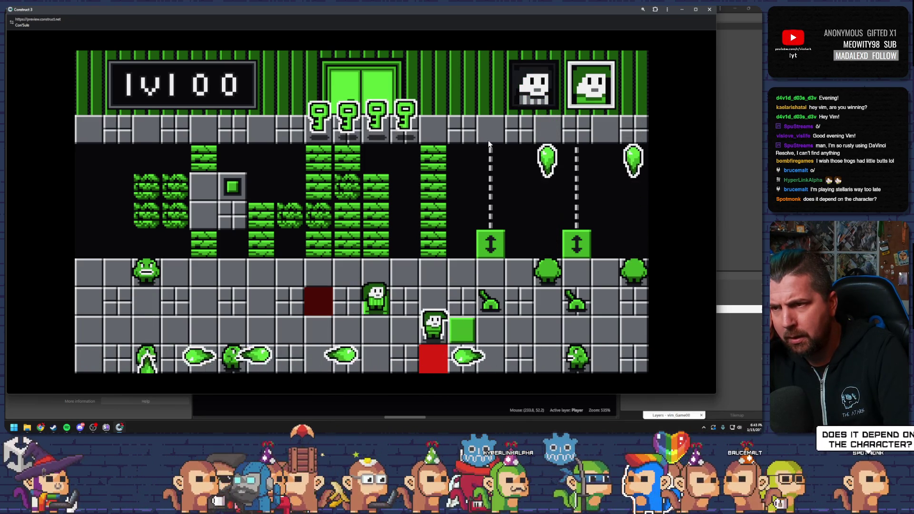
key("space")
key("Left")
key("space")
key("Right")
key("space")
key("Left")
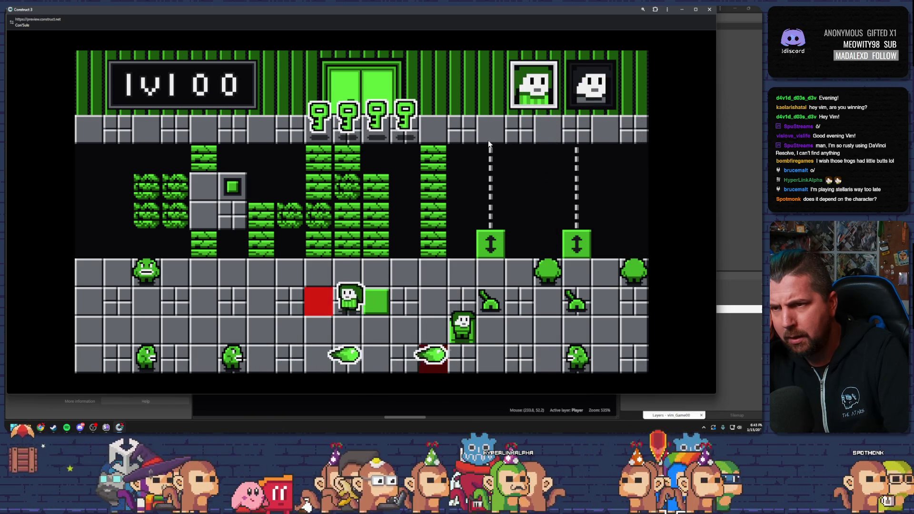
key("Right")
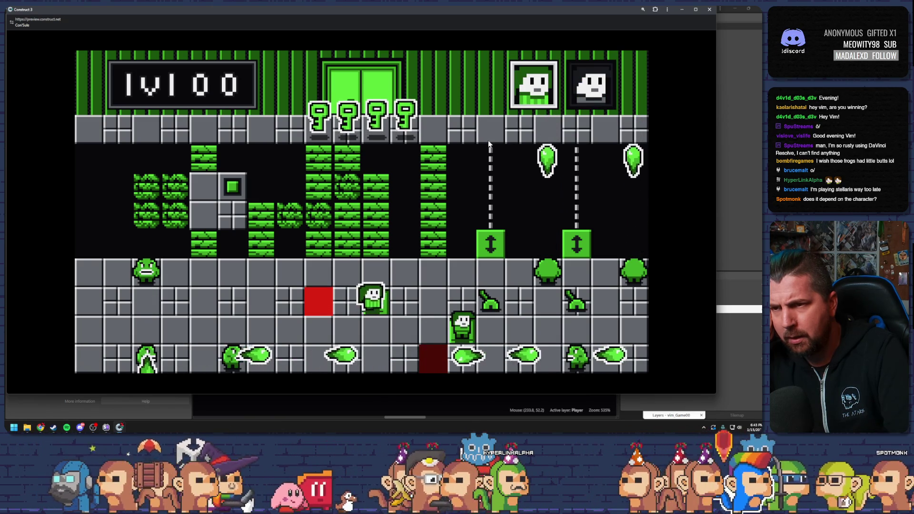
Shuffle both characters a tile each, climb above the green block, and close the preview
key("space")
key("Left")
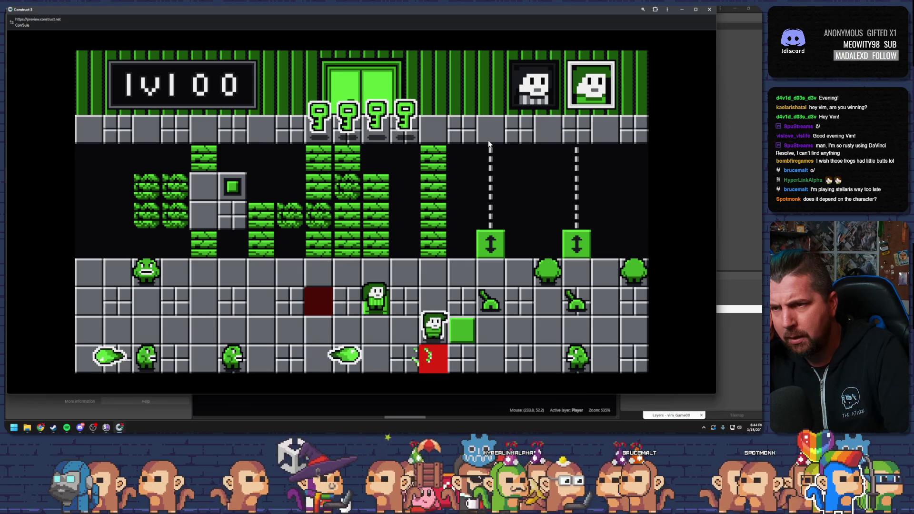
key("space")
key("Left")
key("space")
key("Right")
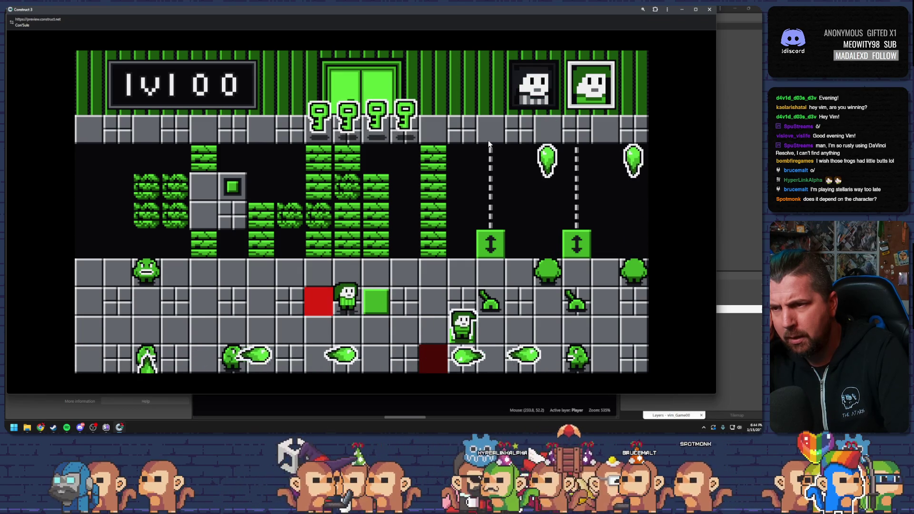
key("space")
key("Right")
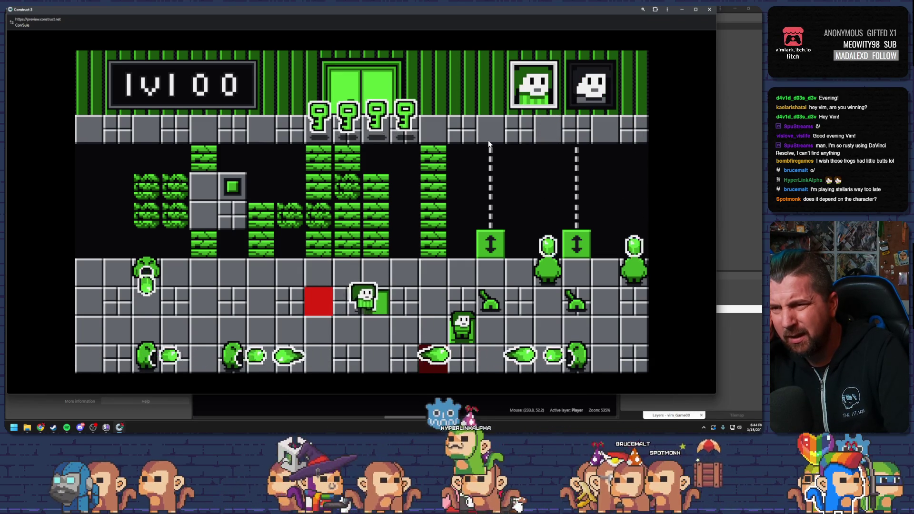
key("Right")
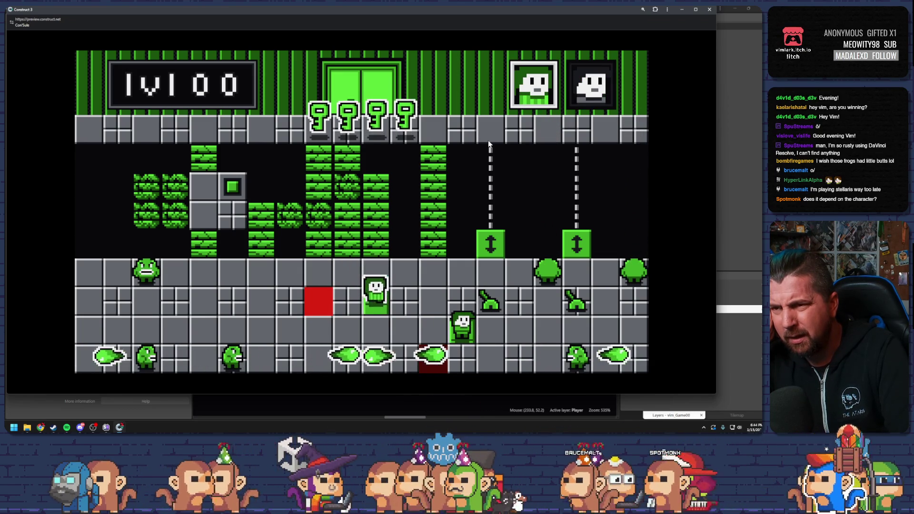
key("Up")
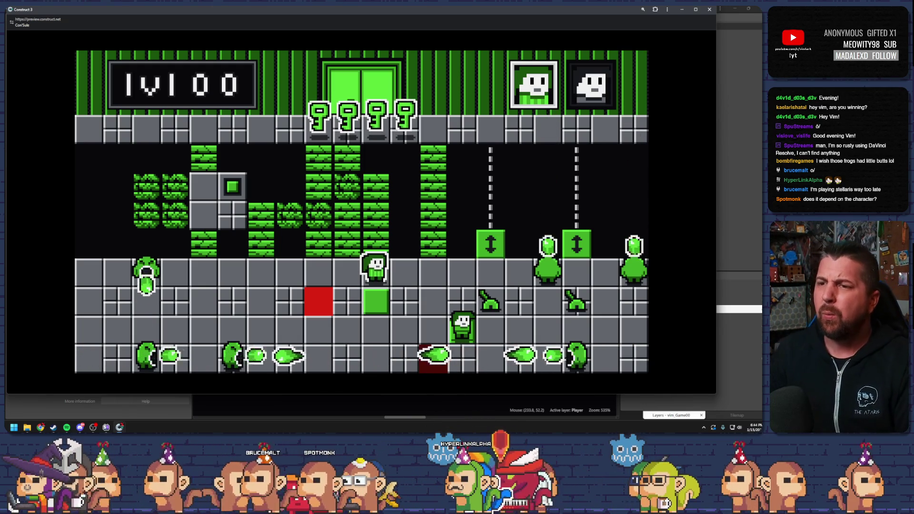
left_click(707, 10)
Relaunch the lvl 00 preview and move a character onto and off the green square
left_click(260, 17)
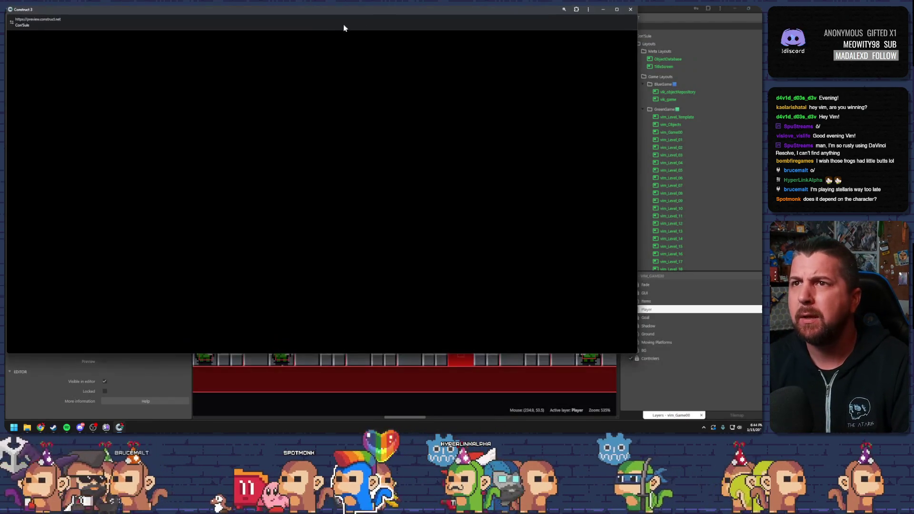
key("Right")
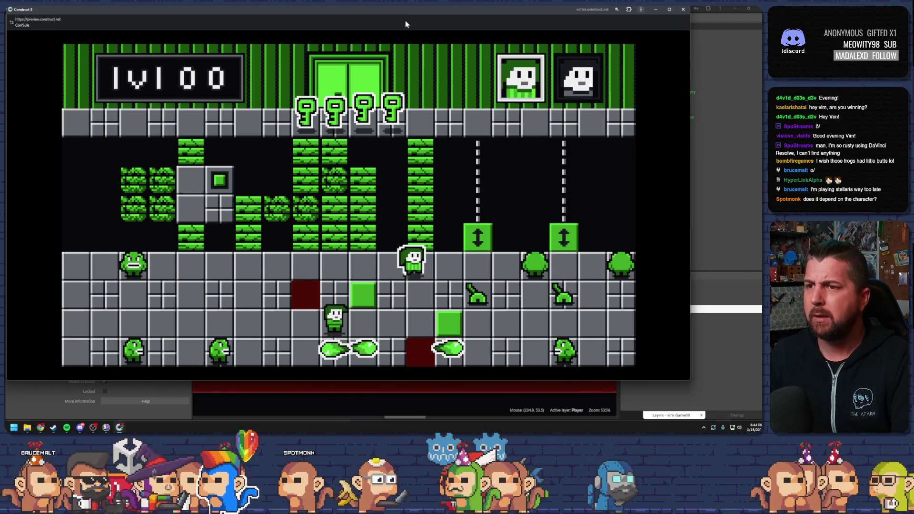
key("space")
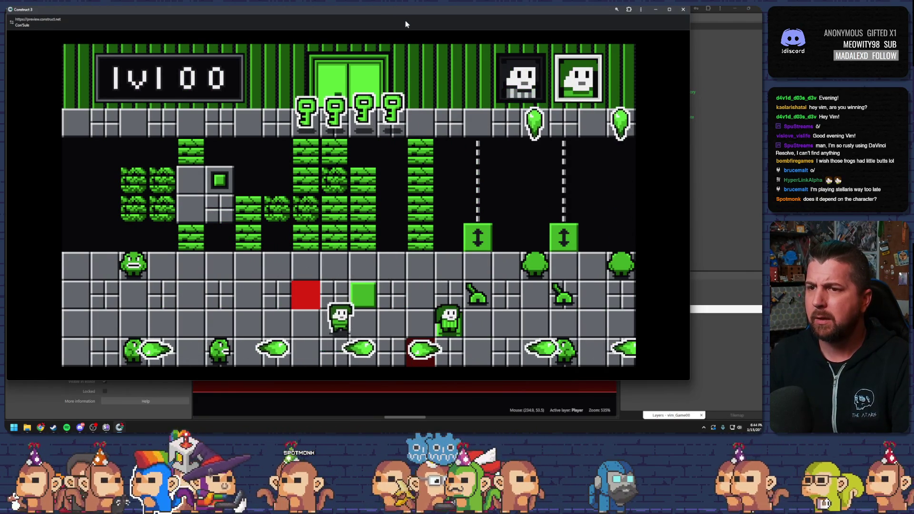
key("Right")
key("Up")
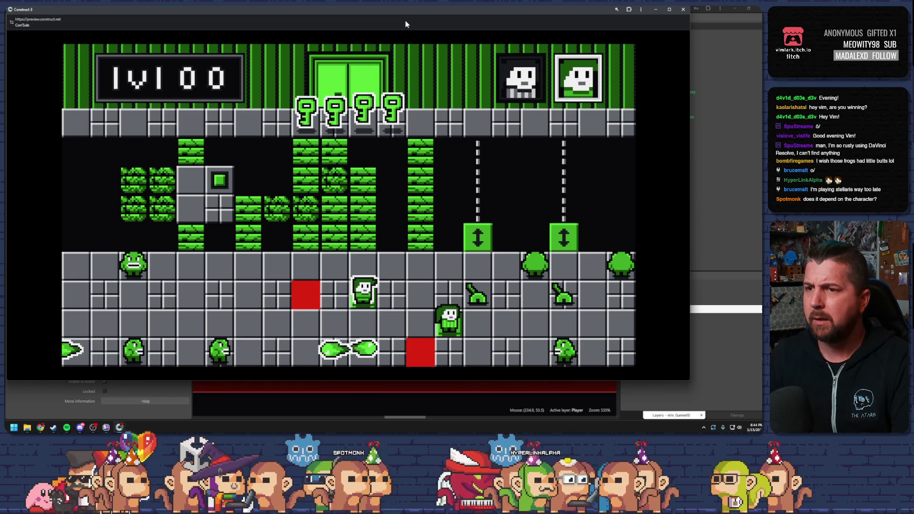
key("Down")
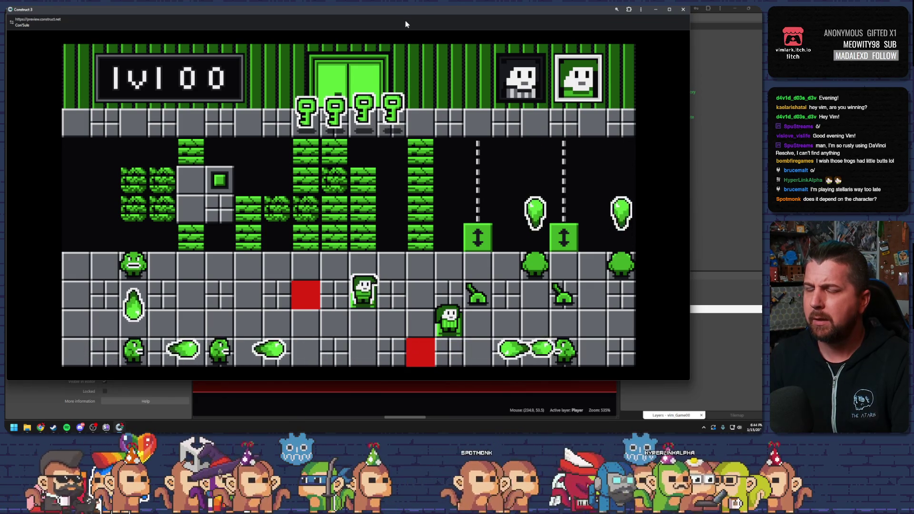
key("Down")
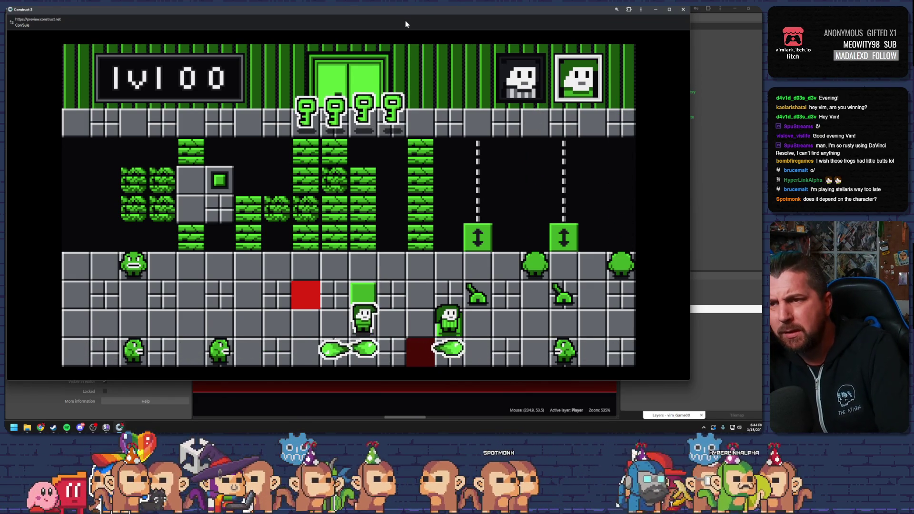
key("Down")
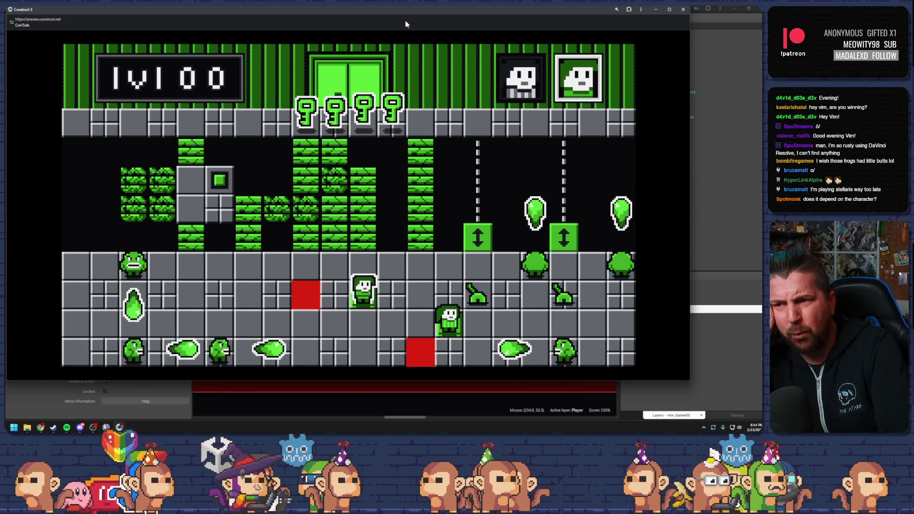
key("Down")
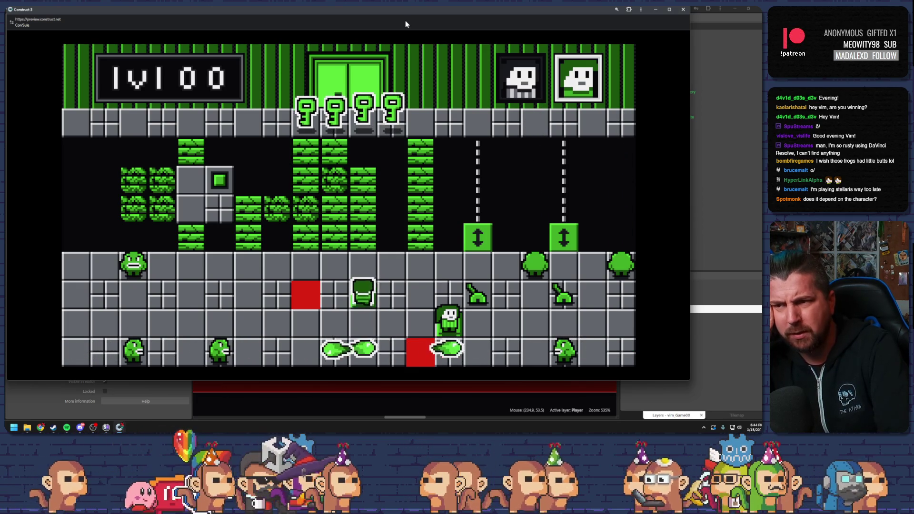
Step the right character on and off the green tile several times
key("Down")
key("Up")
key("Up")
key("Down")
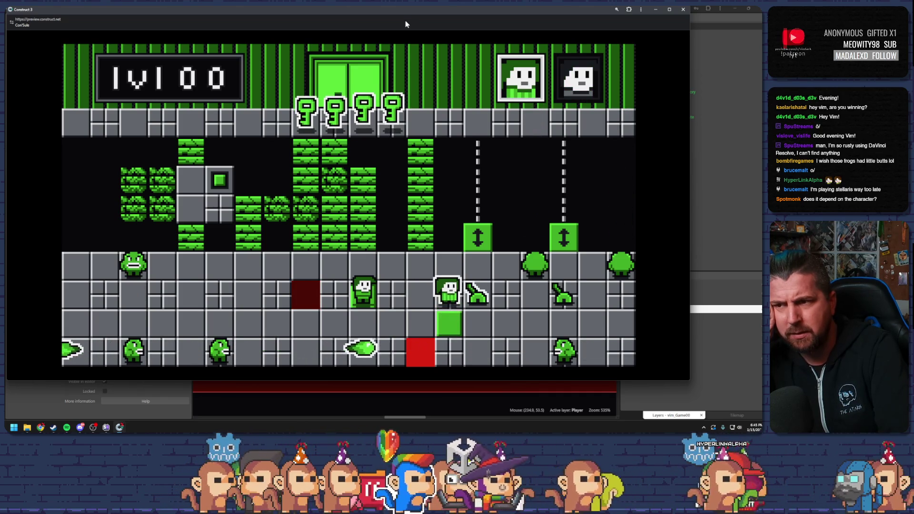
key("Up")
key("Down")
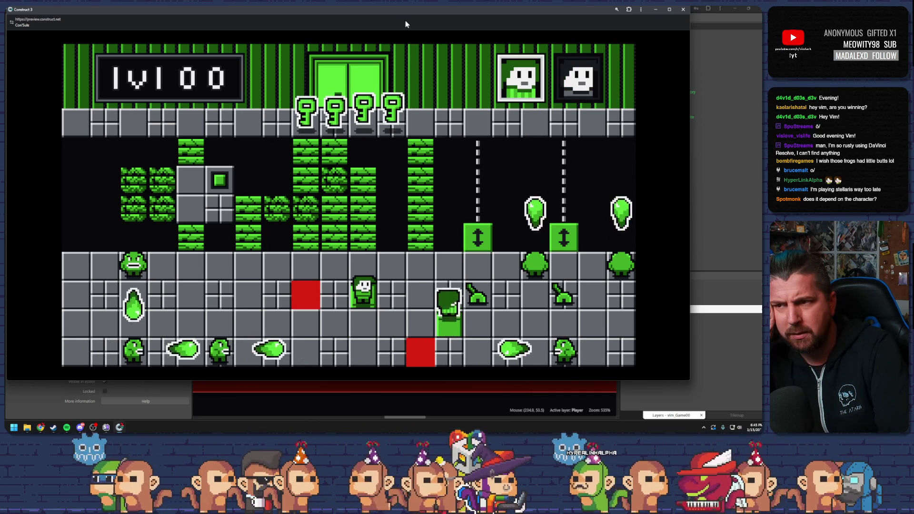
key("Up")
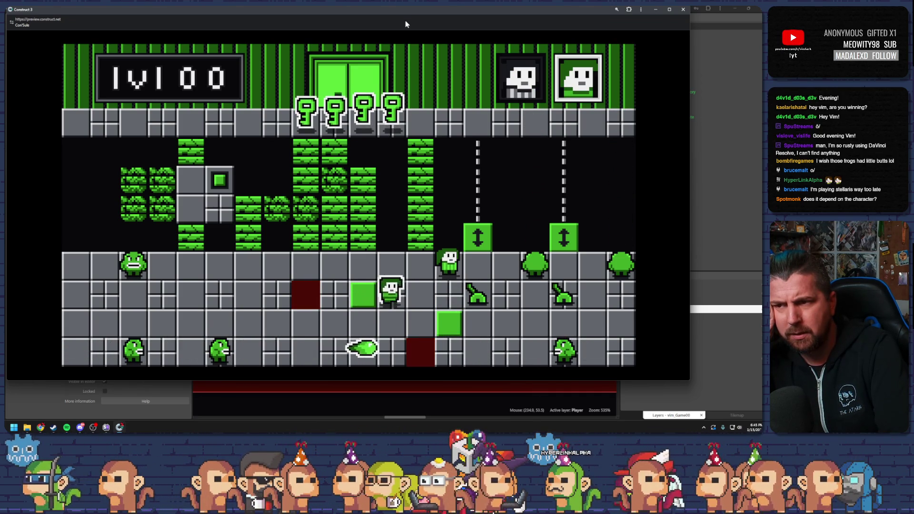
key("Left")
key("Up")
key("Right")
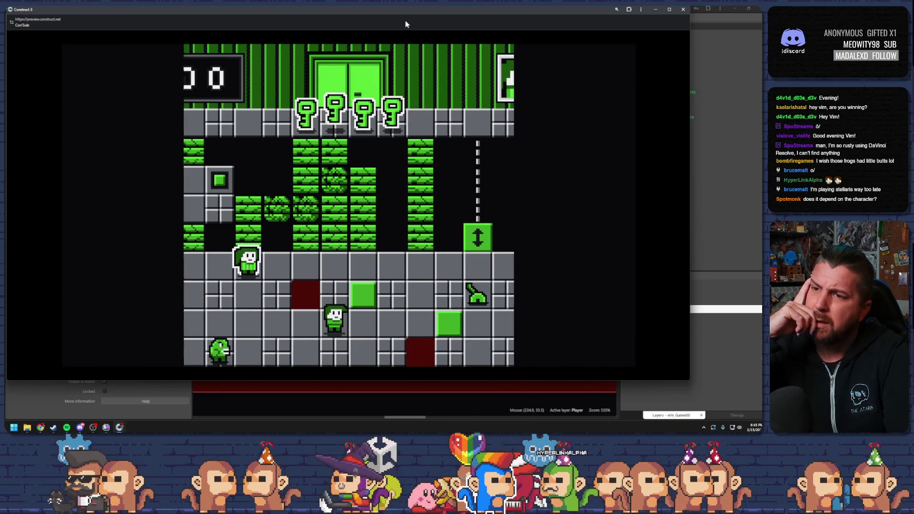
Bring the top-left character down and swap characters, placing each onto the green switch squares
key("Right")
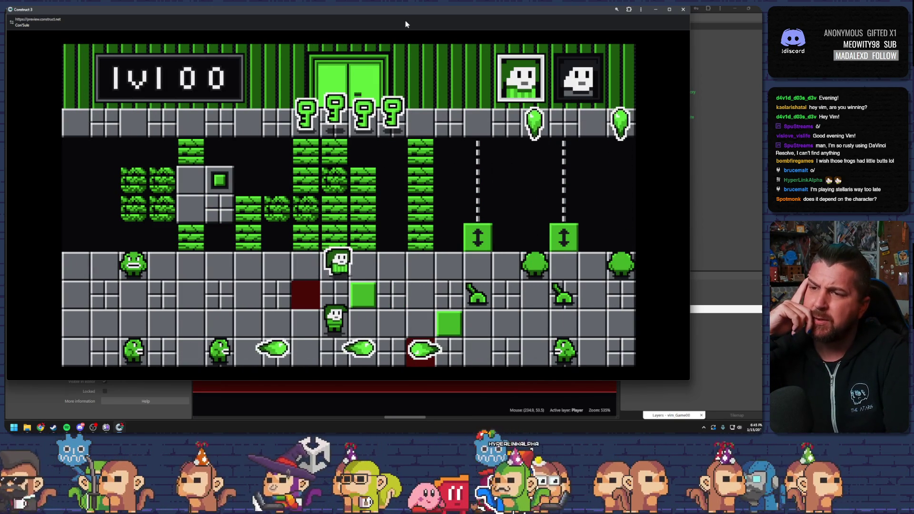
key("Down")
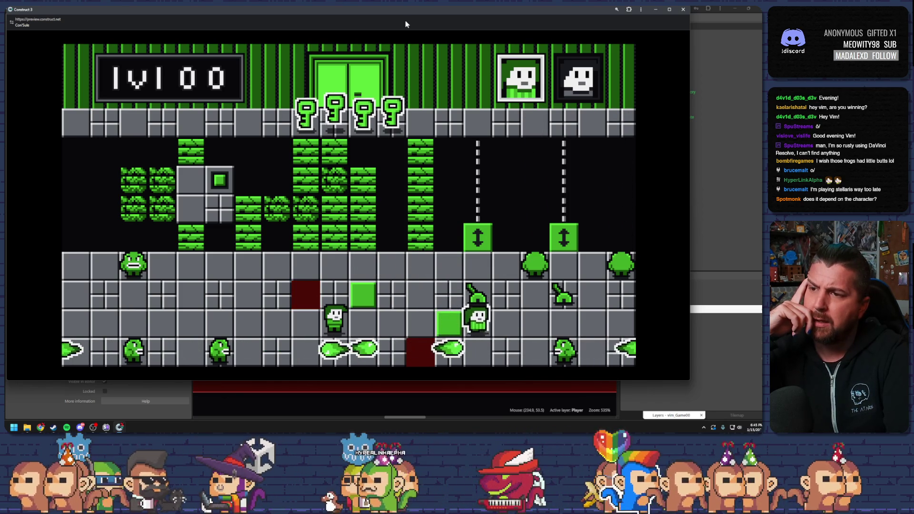
key("space")
key("Right")
key("Up")
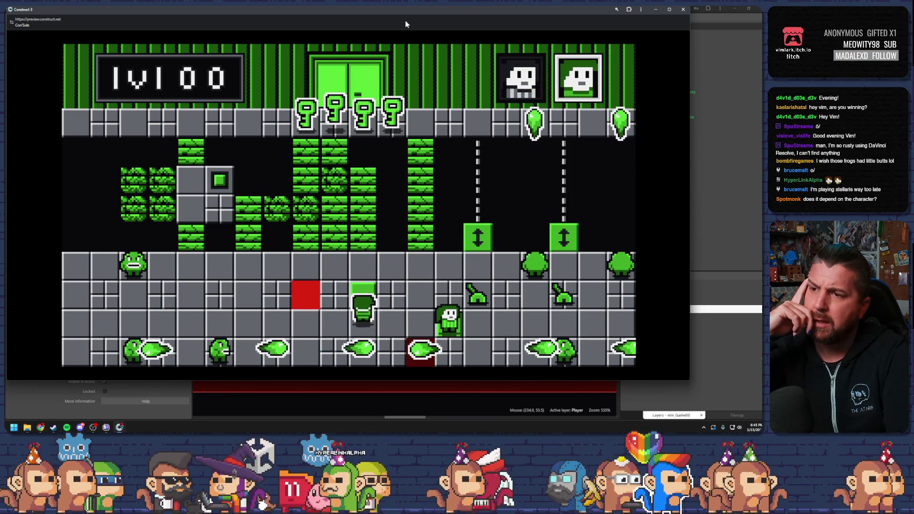
key("space")
key("Up")
key("space")
key("Up")
key("space")
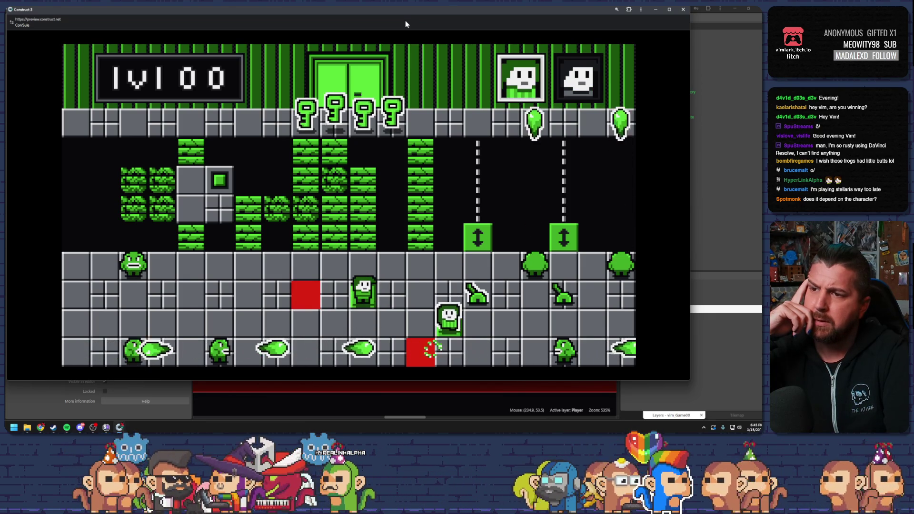
key("Down")
key("Up")
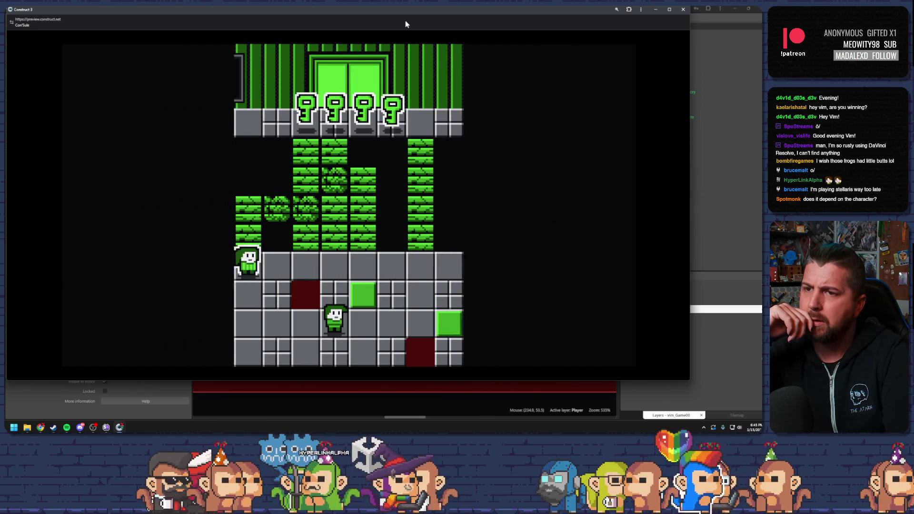
Move the tall character down and step the small character on and off the green switch
key("Right")
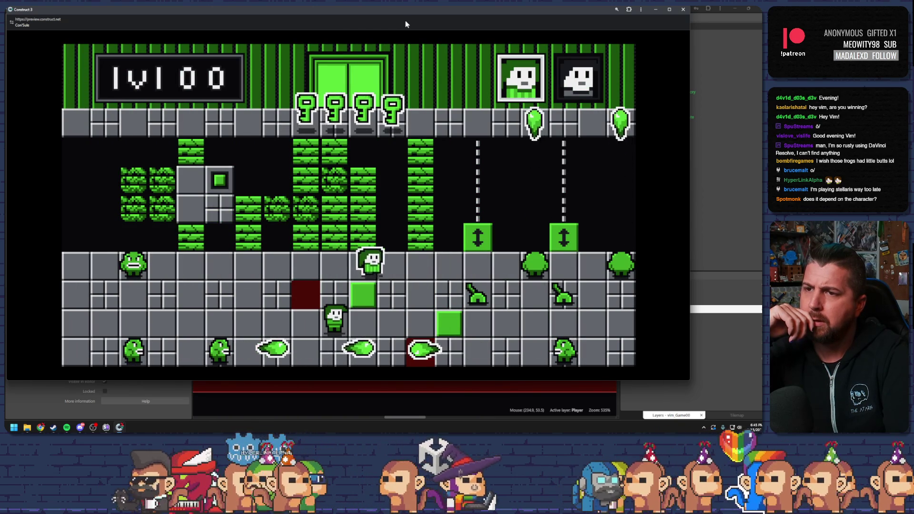
key("Left")
key("Down")
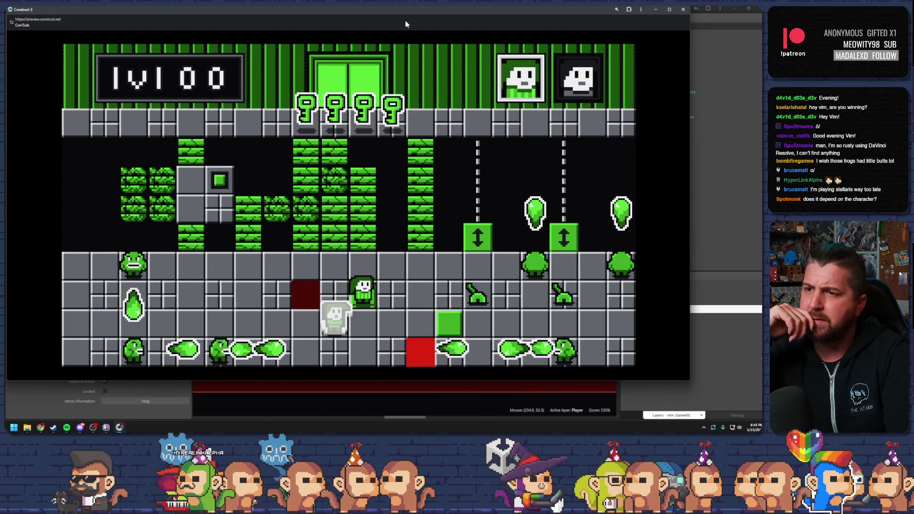
key("space")
key("Right")
key("Right")
key("Right")
key("Right")
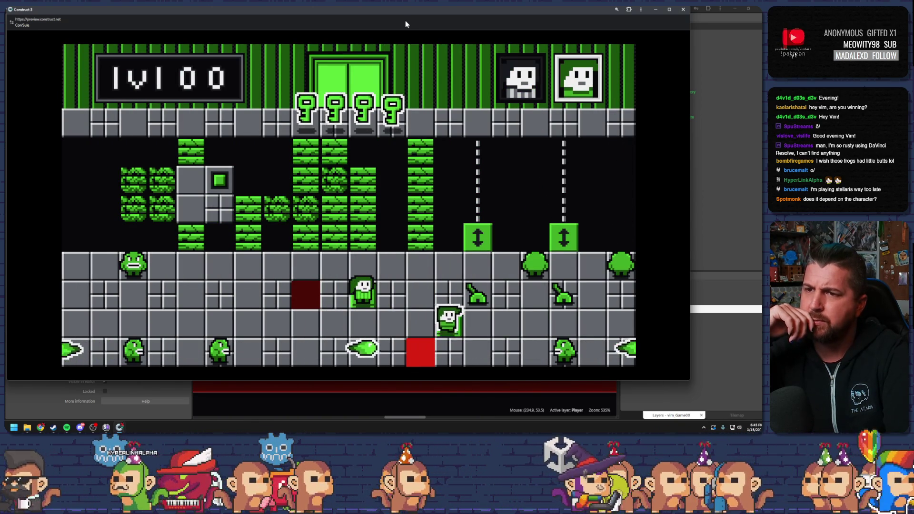
key("Left")
Alternate control, stepping the tall character off and back onto the switch until the level resets
key("Right")
key("Left")
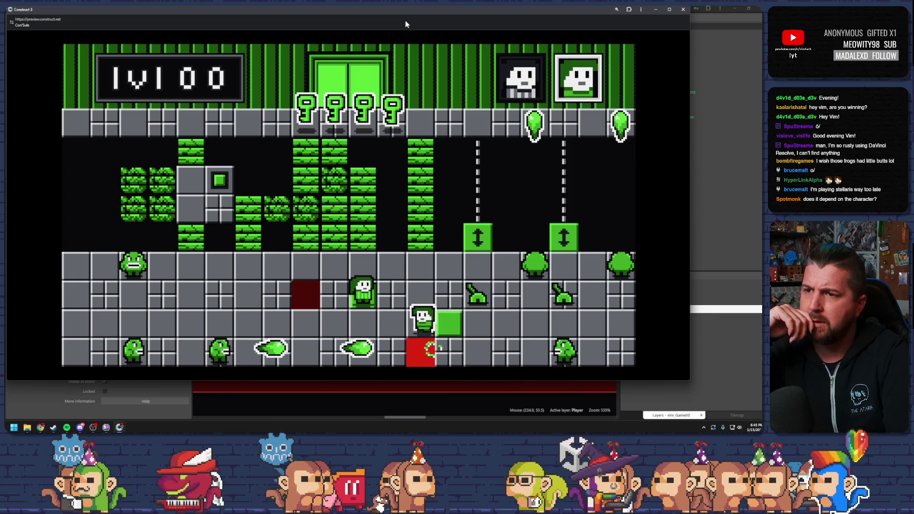
key("space")
key("Down")
key("space")
key("Right")
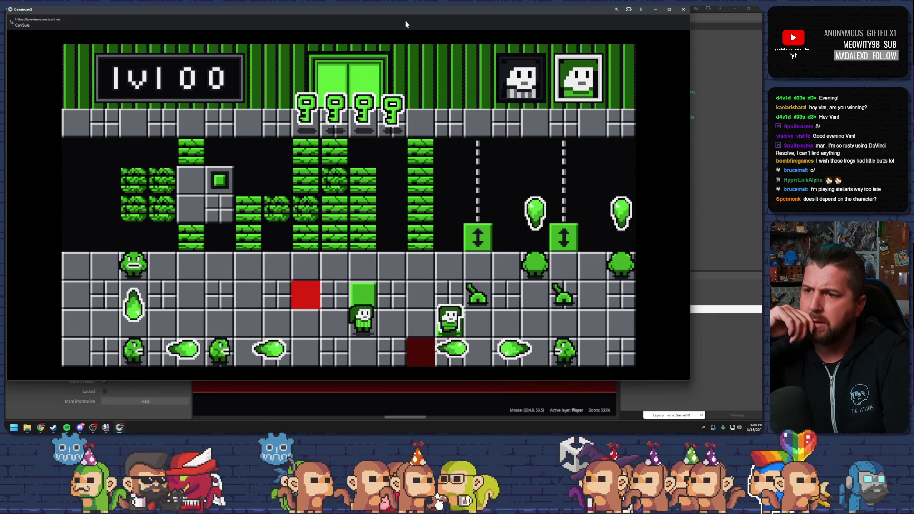
key("space")
key("Up")
key("Down")
key("Up")
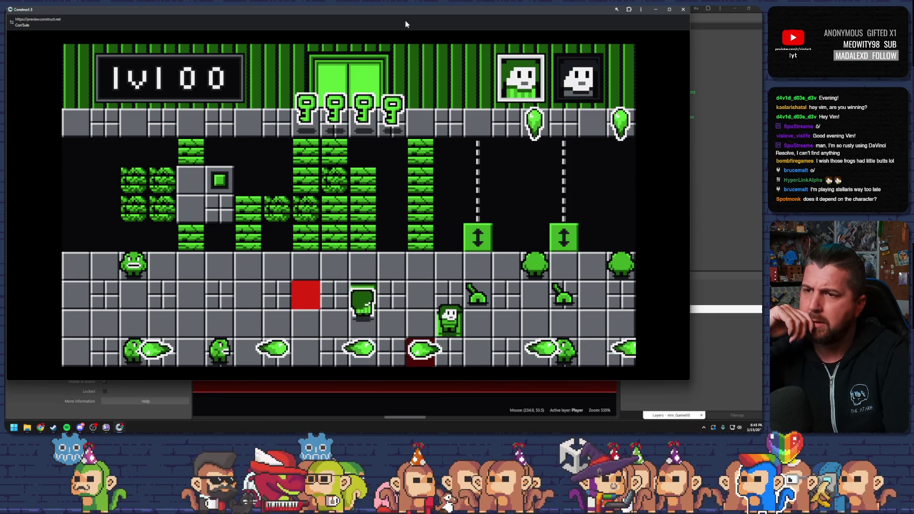
key("Up")
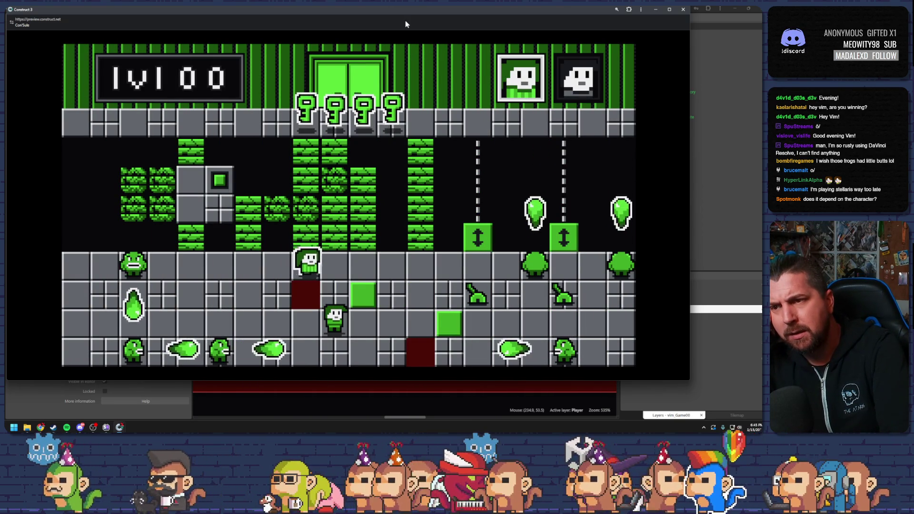
After the reset, move a character onto and off the green switch, triggering another reset
key("Right")
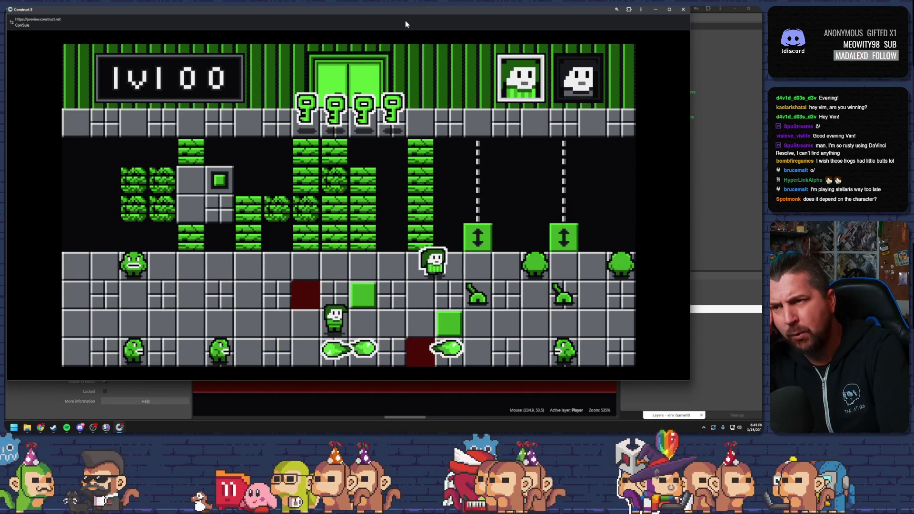
key("Down")
key("space")
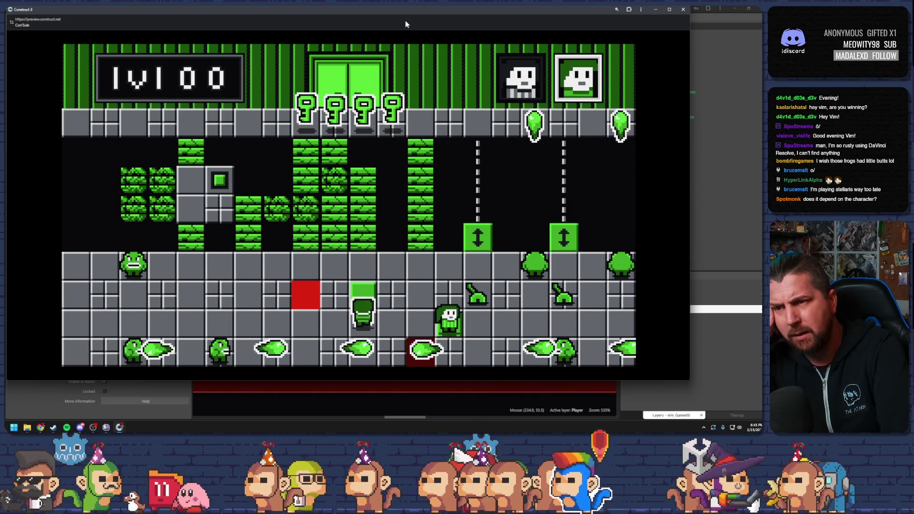
key("Up")
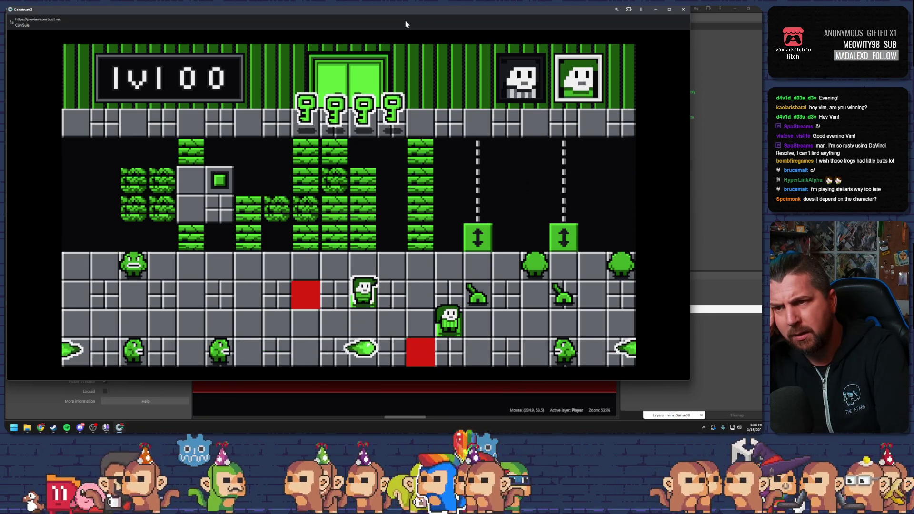
key("Down")
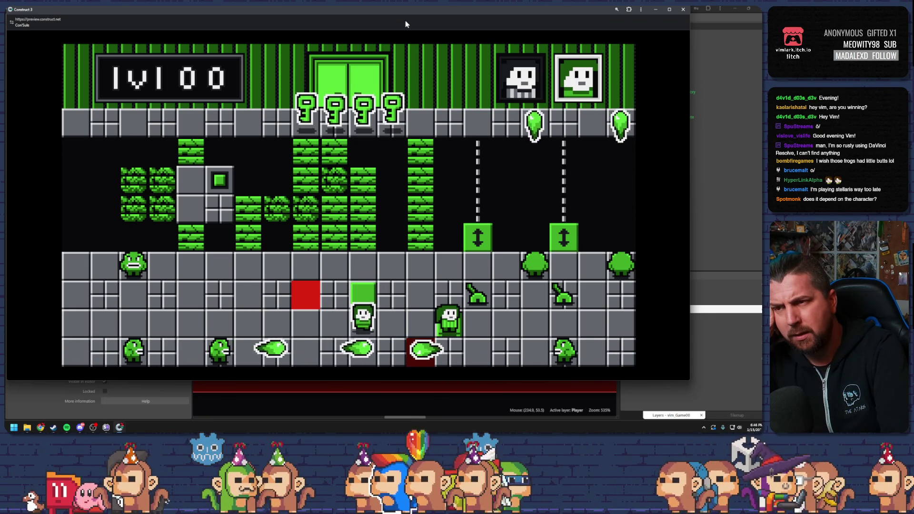
key("space")
key("Up")
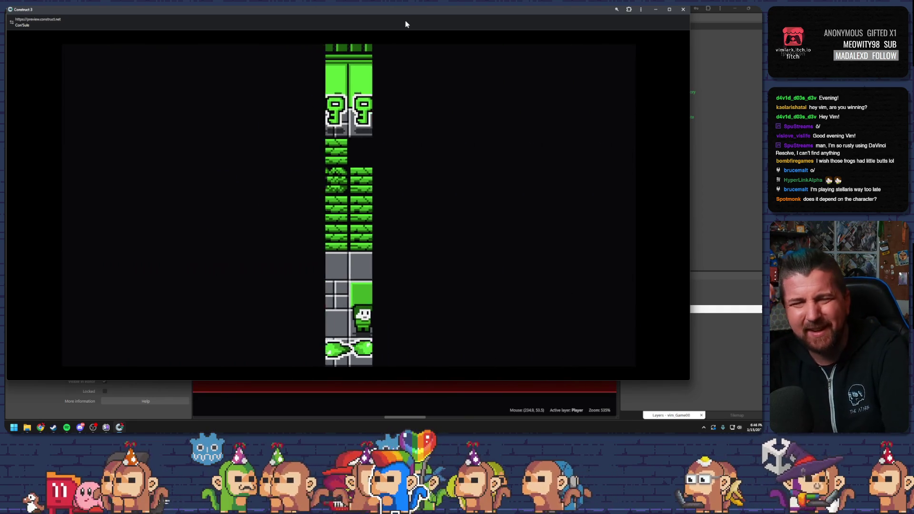
Move both characters right and down across lvl 00, swapping control between them
key("Right")
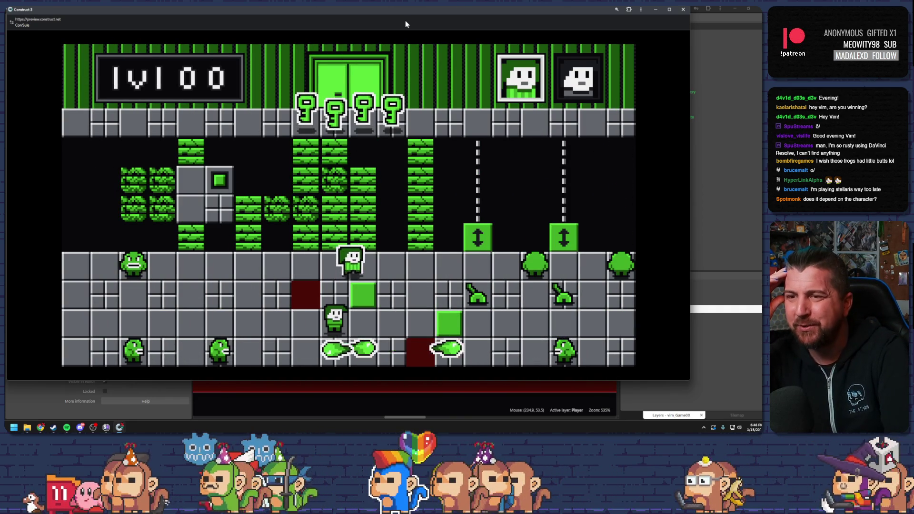
key("Down")
key("space")
key("Right")
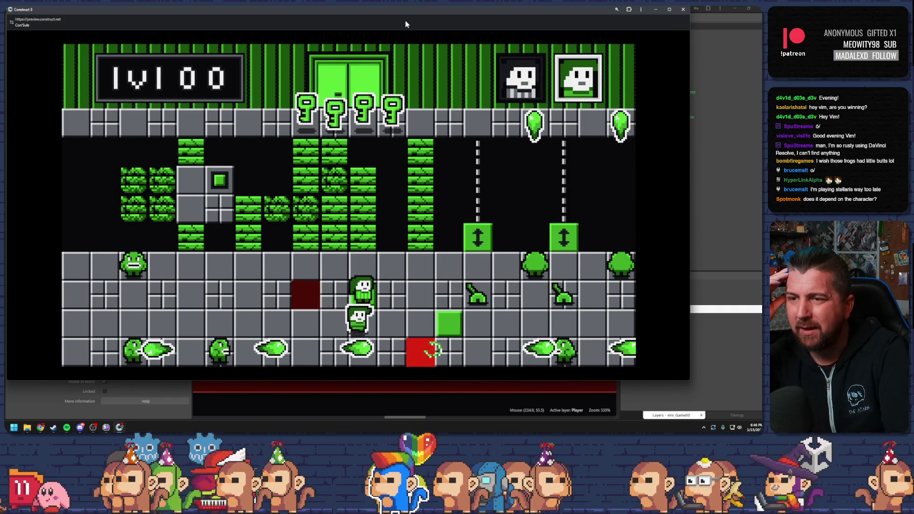
key("Left")
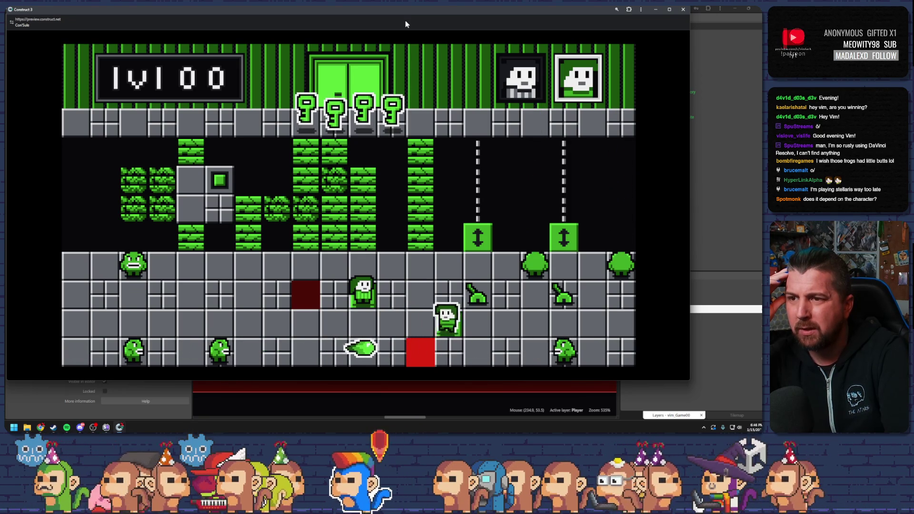
key("space")
key("Down")
key("space")
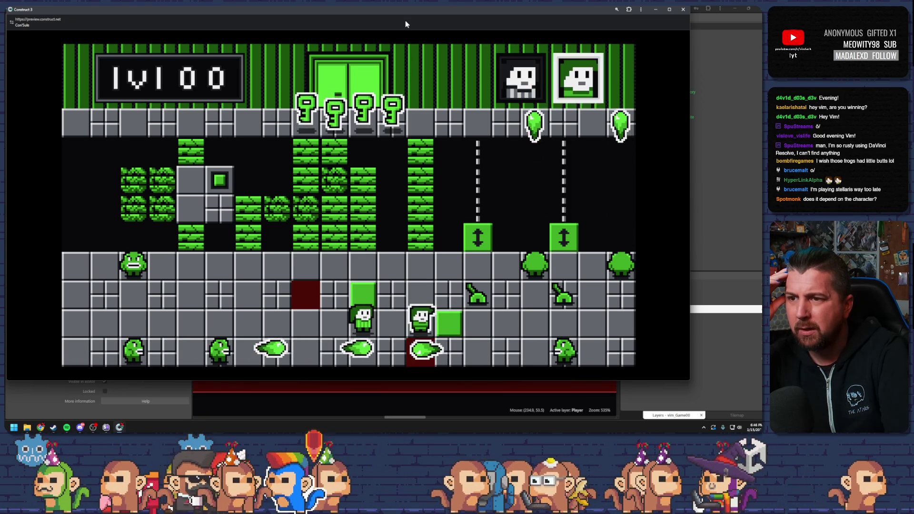
Walk the lower character onto the switch and back off it, then close the preview
key("space")
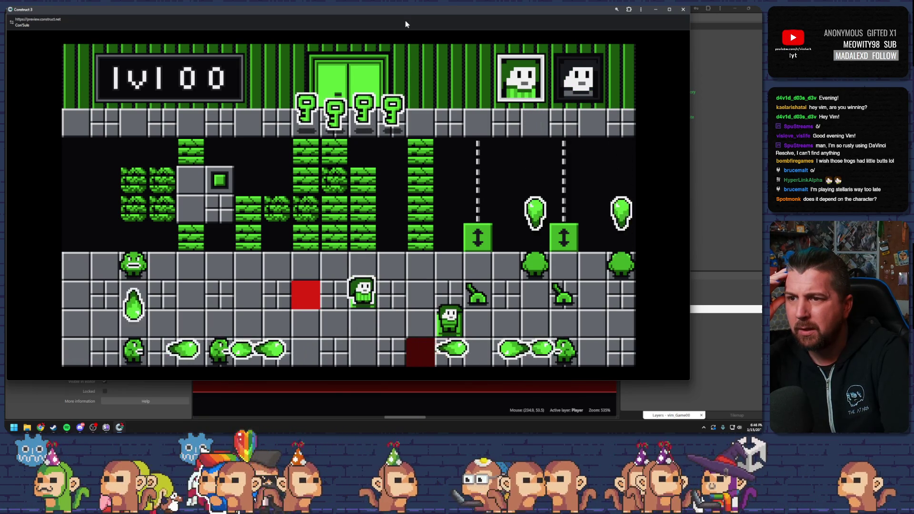
key("Down")
key("space")
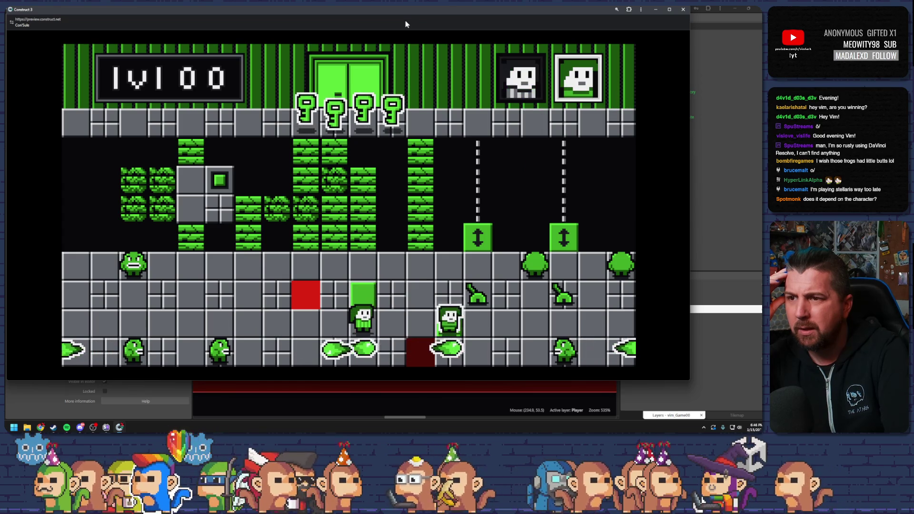
key("Left")
key("Left")
key("Left")
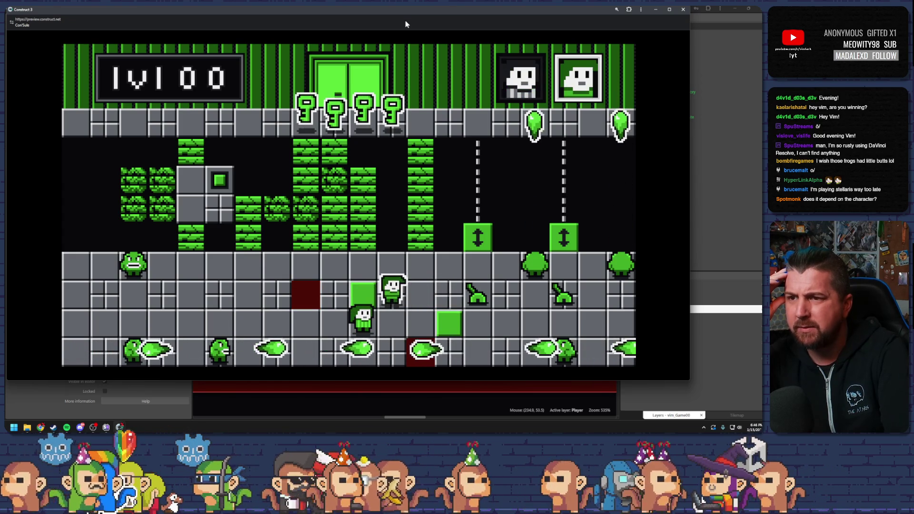
key("space")
key("Right")
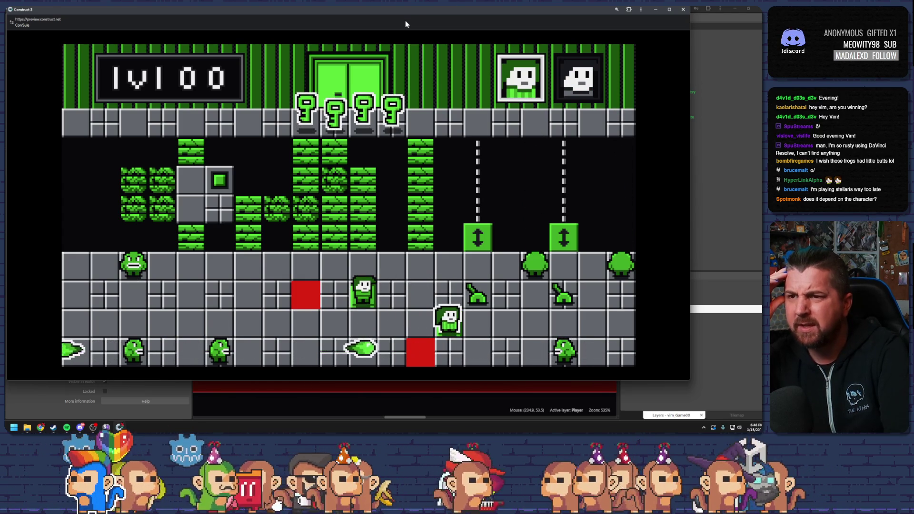
key("Left")
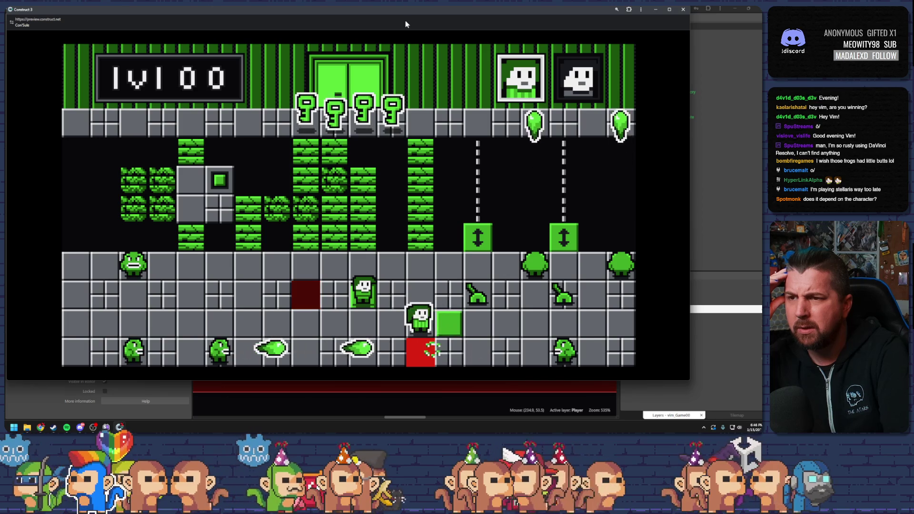
key("Left")
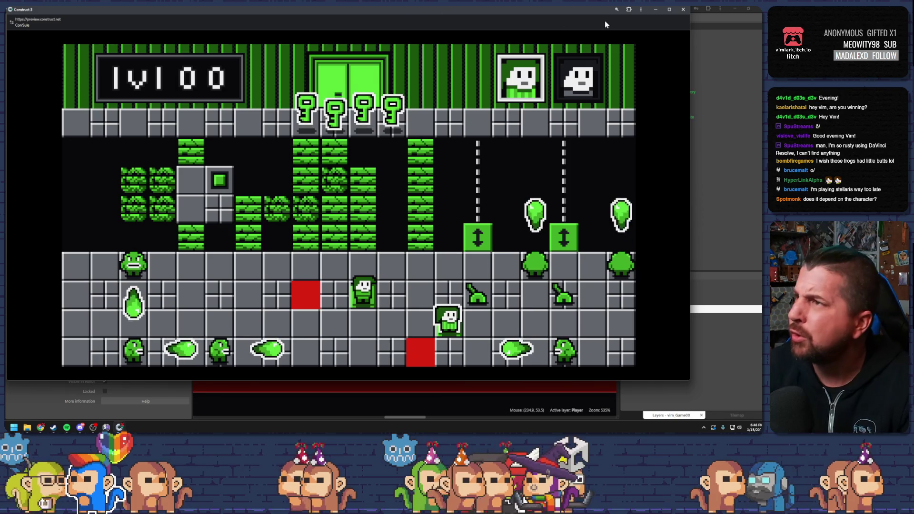
left_click(683, 9)
Show the Barrier group in e_vim_game and select the vim_Players overlapping vim_Barrier_Switch condition
left_click(341, 18)
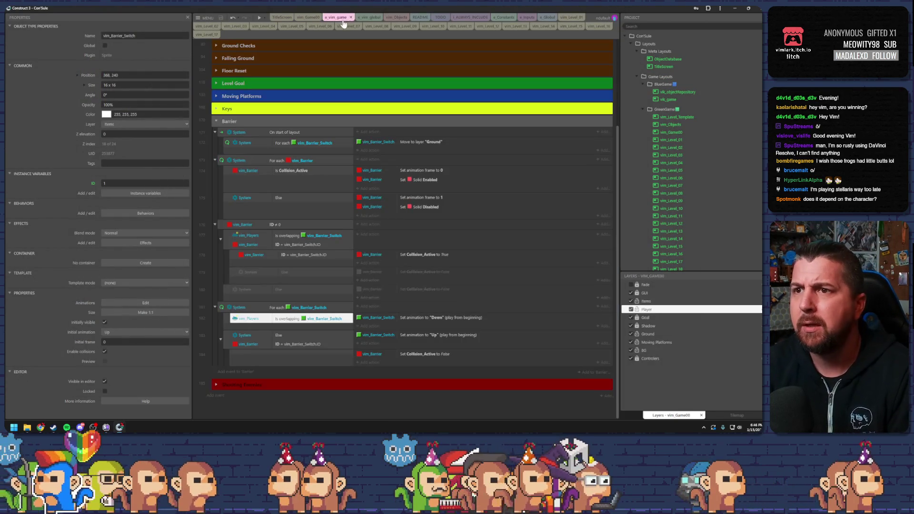
left_click(345, 365)
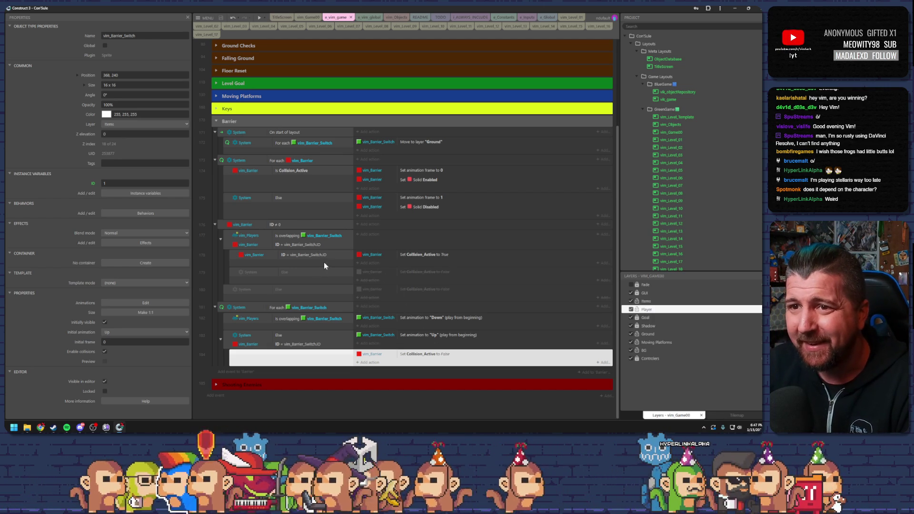
left_click(263, 237)
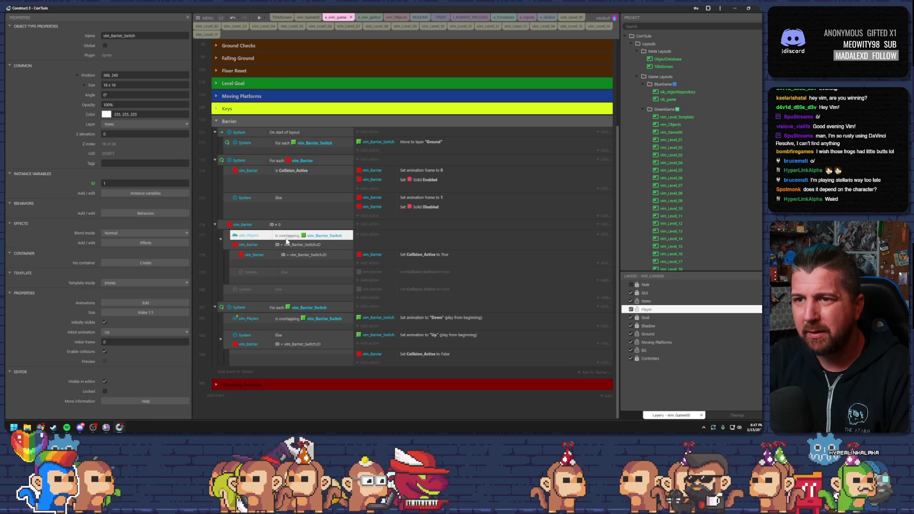
scroll(666, 233, "down", 15)
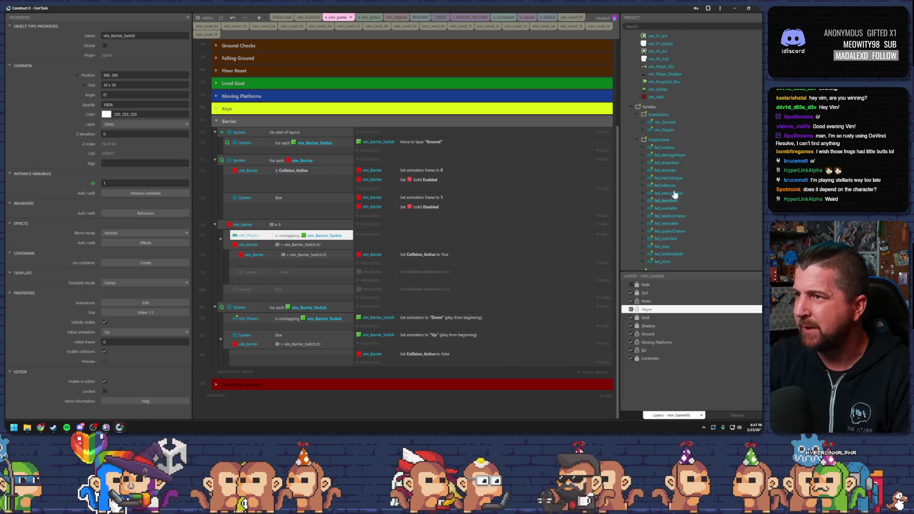
Inspect the vim_Players family's properties, then go back to the vim_Game00 layout
left_click(665, 131)
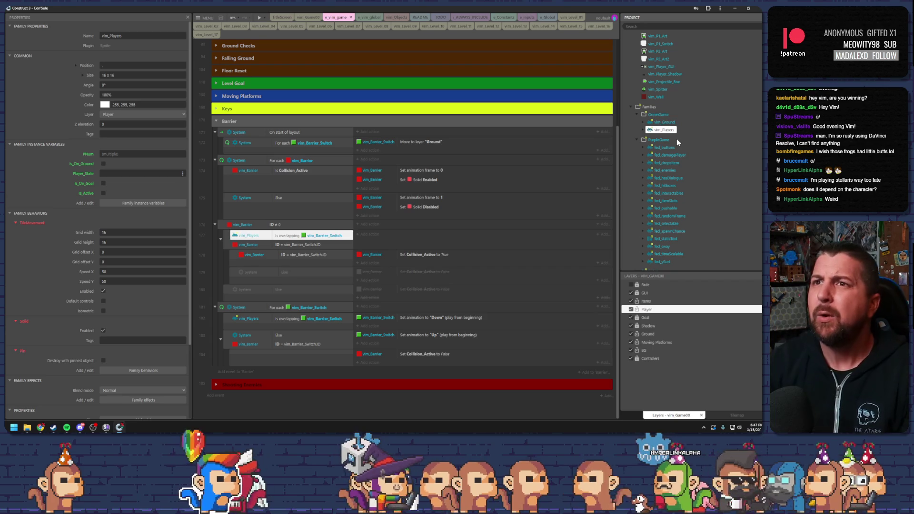
left_click(312, 18)
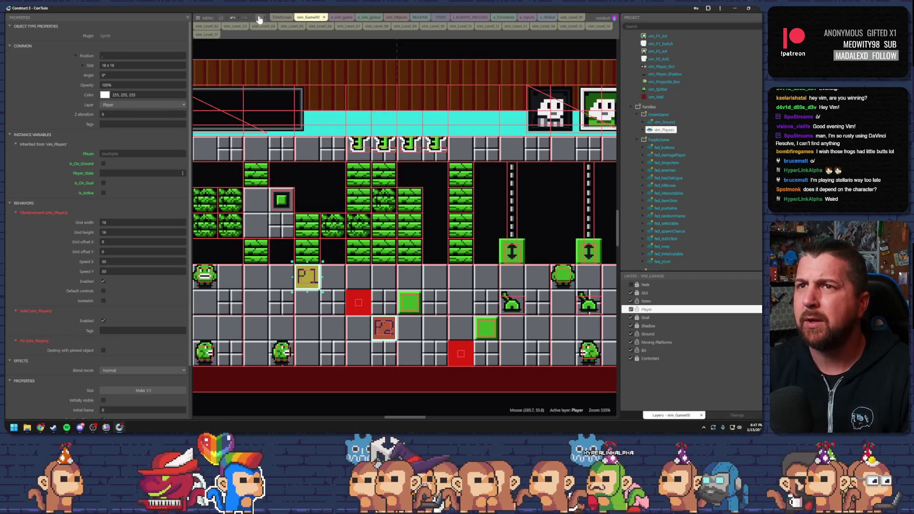
Check the green barrier switch and P1 box properties, then run lvl 00 in preview
left_click(259, 18)
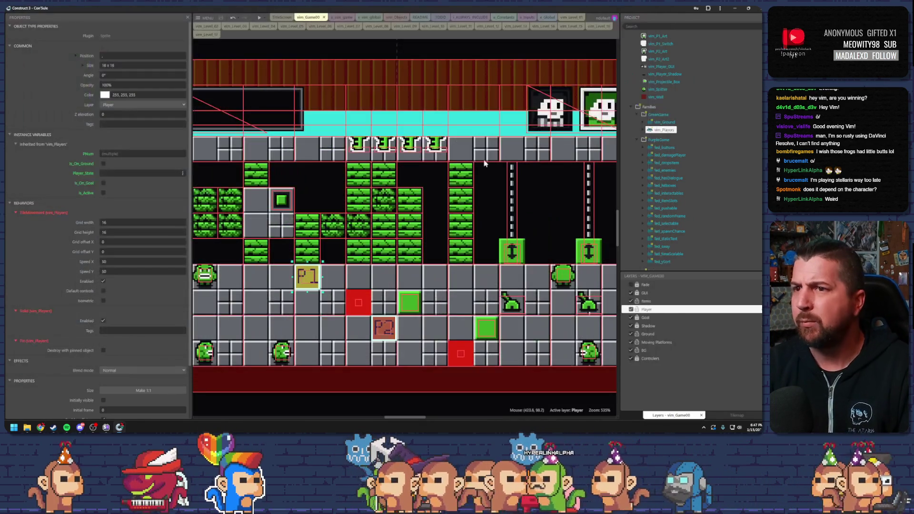
left_click(409, 301)
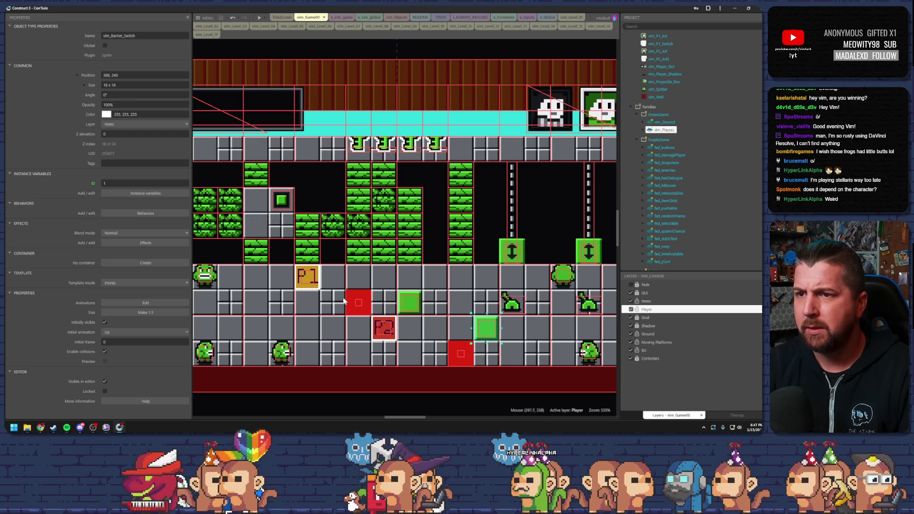
left_click(308, 281)
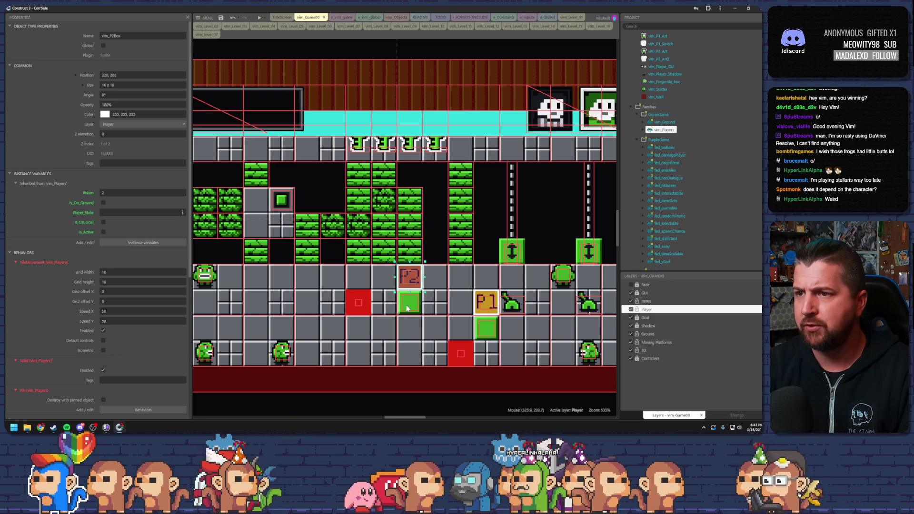
left_click(258, 18)
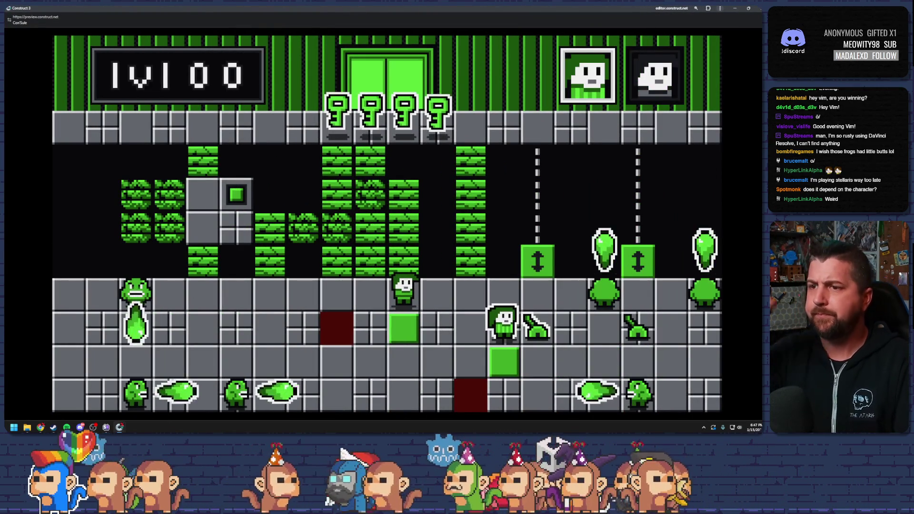
Move both characters down onto the green tiles and try moving the upper one up
key("Down")
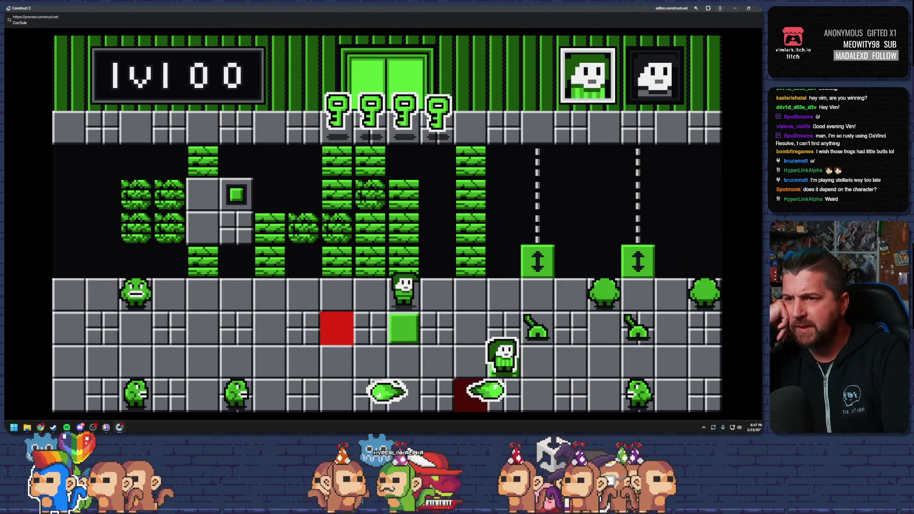
key("space")
key("Down")
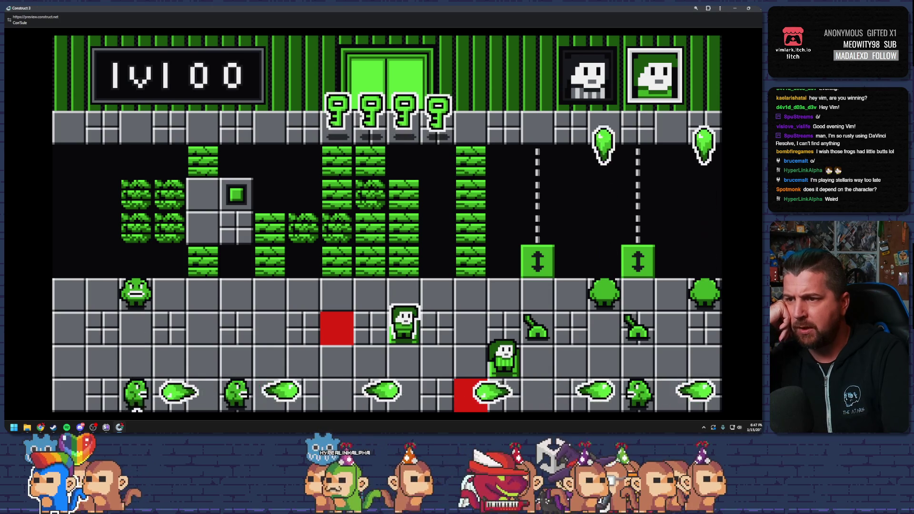
key("Up")
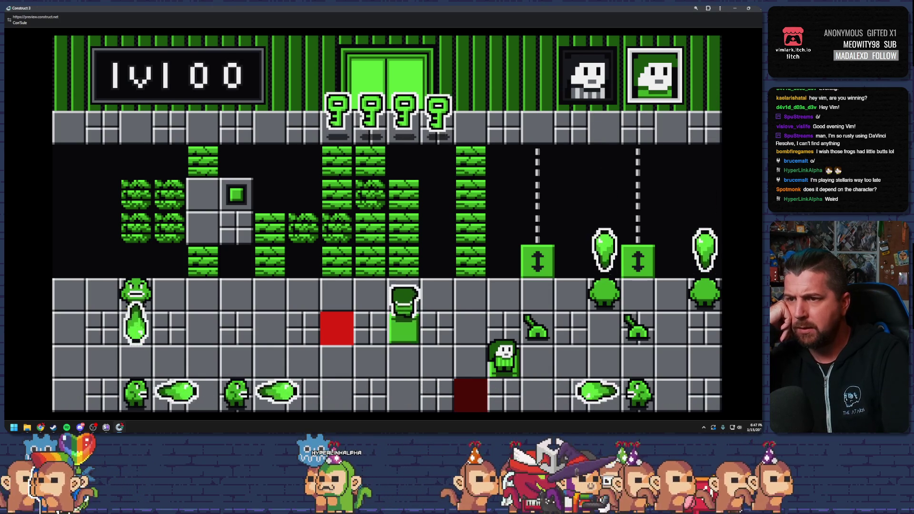
key("Up")
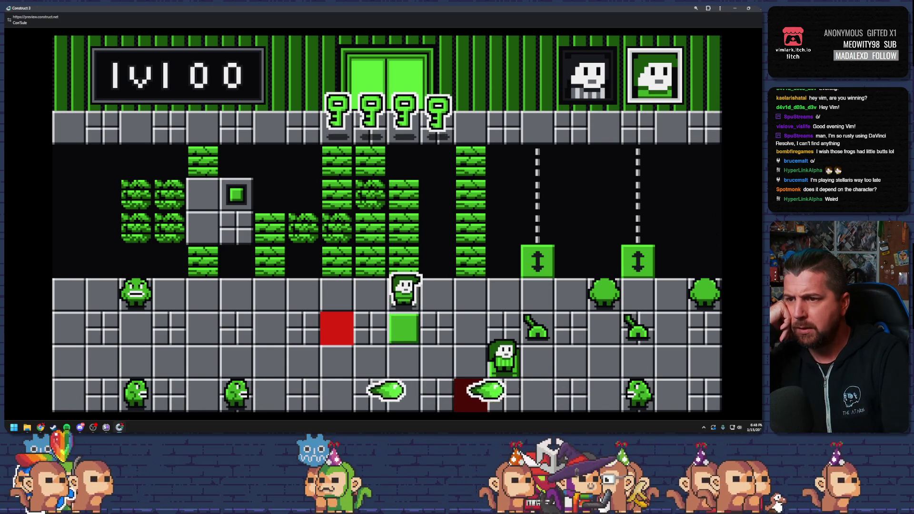
key("Up")
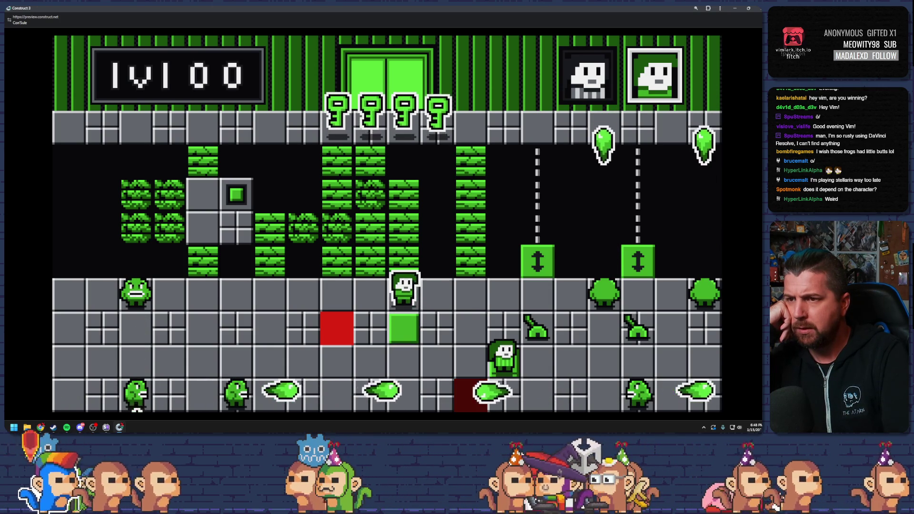
Swap characters and step the right one on and off the green tile
key("space")
key("Up")
key("space")
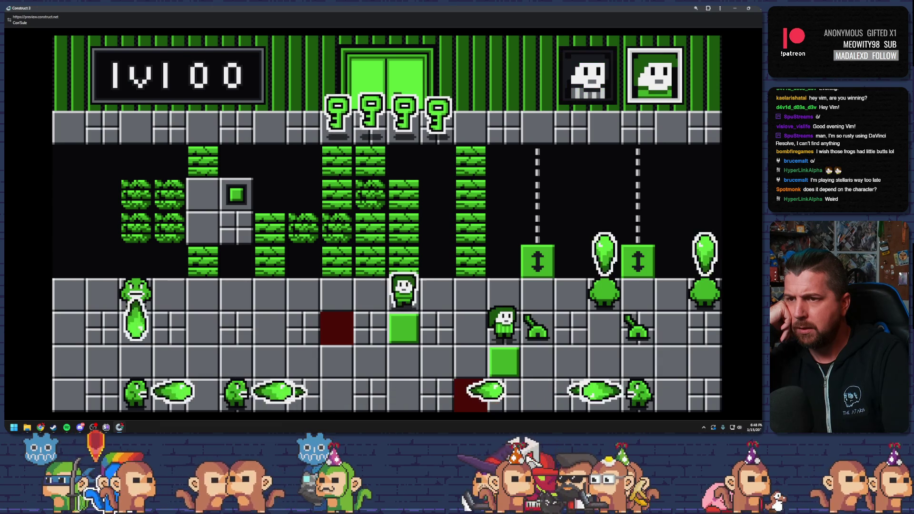
key("Down")
key("space")
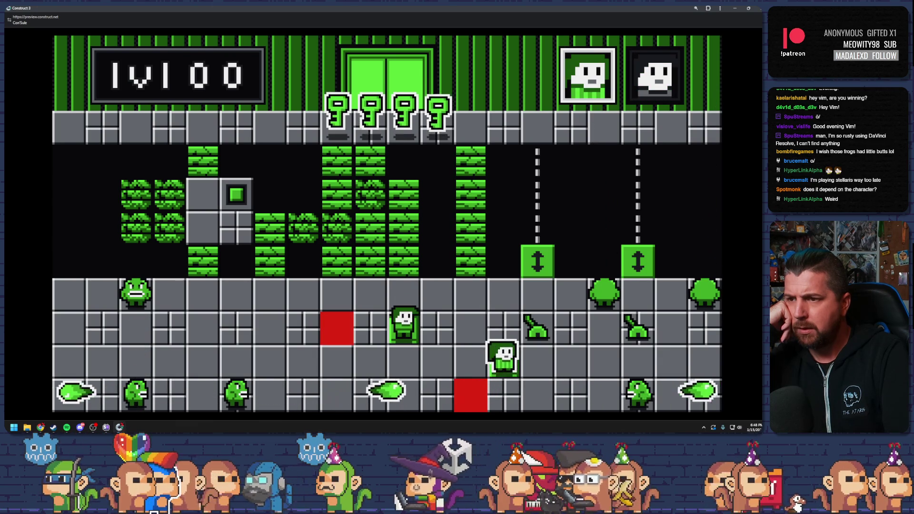
key("Down")
key("Up")
key("Down")
Walk the second character left and right, then move the left one onto the revealed green tile
key("Left")
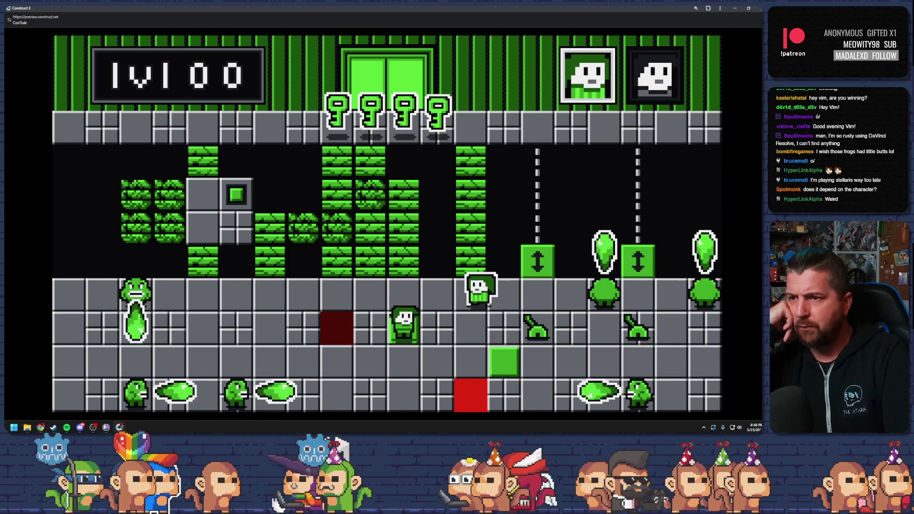
key("Right")
key("Right")
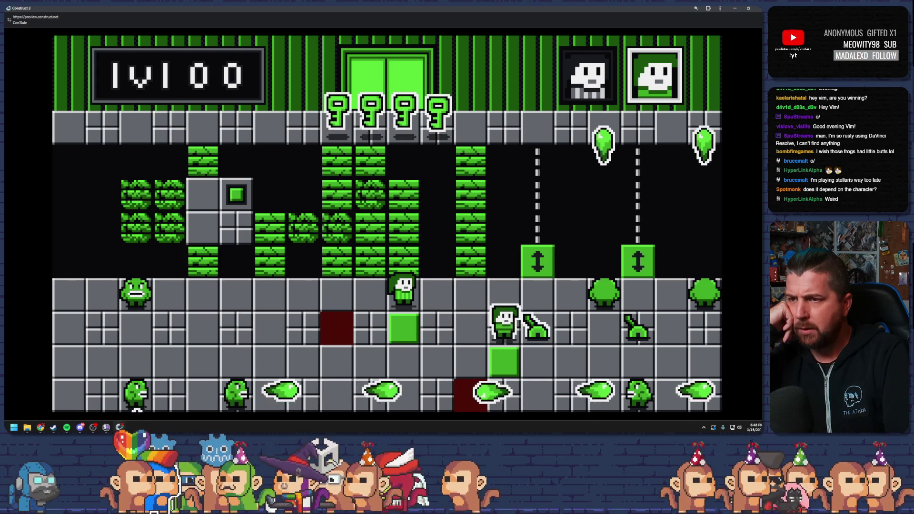
key("Down")
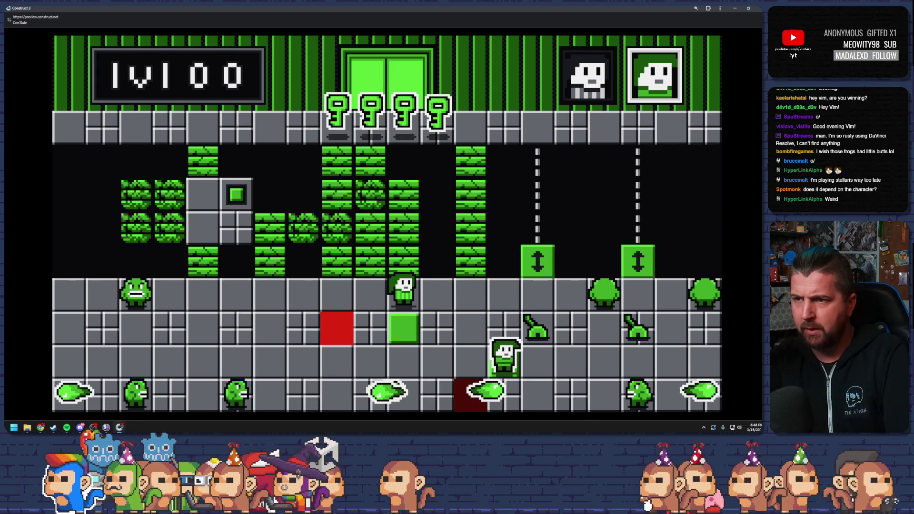
key("space")
key("Down")
key("Up")
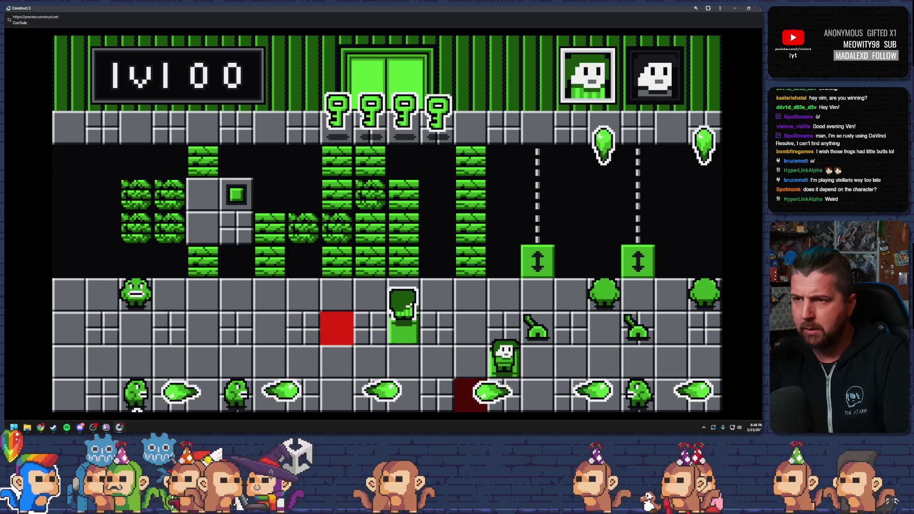
key("Down")
key("Up")
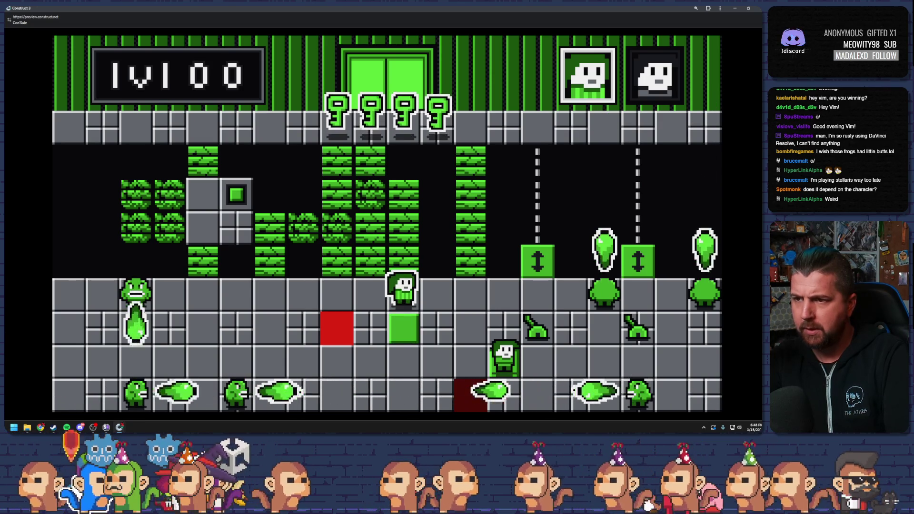
Alternate characters, stepping the right one repeatedly on and off the green switch tile
key("space")
key("Up")
key("space")
key("Down")
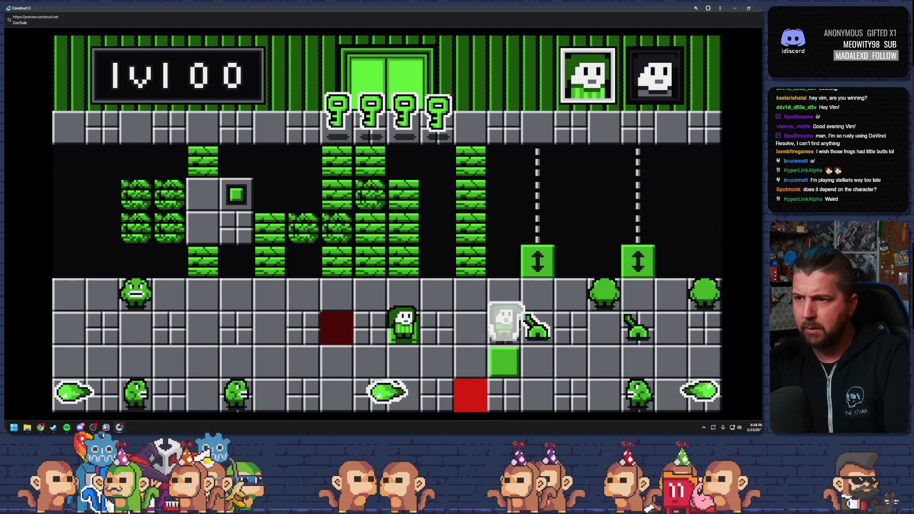
key("space")
key("Down")
key("Up")
key("Down")
key("Up")
key("Down")
key("Up")
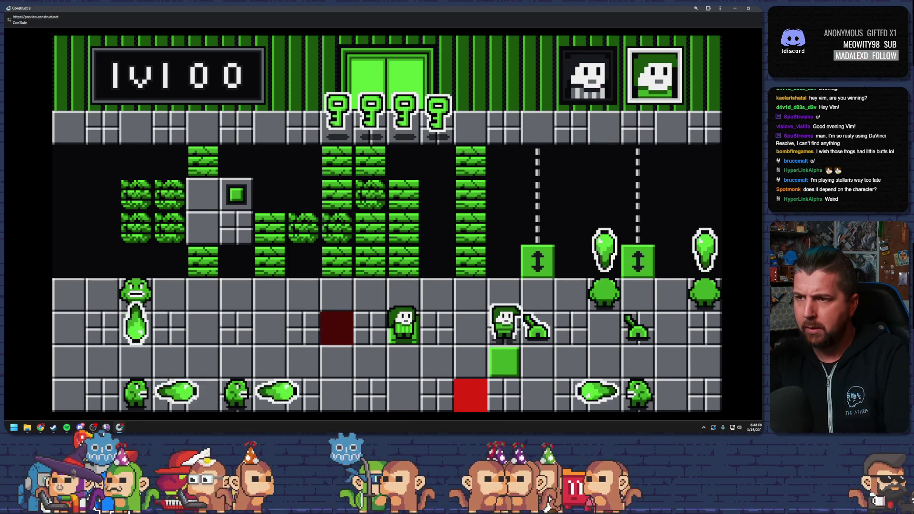
Walk the left character right onto the green tile row, test moves, and close the preview
key("space")
key("Up")
key("Right")
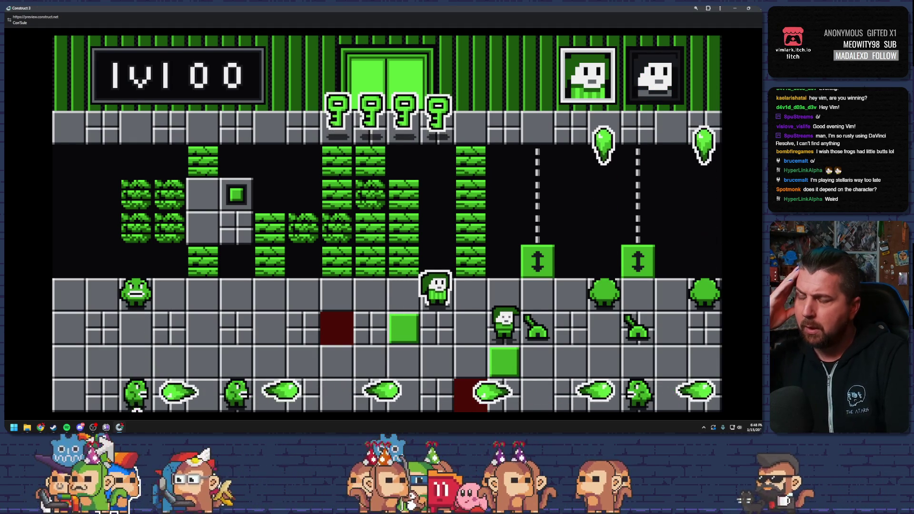
key("Right")
key("Down")
key("Down")
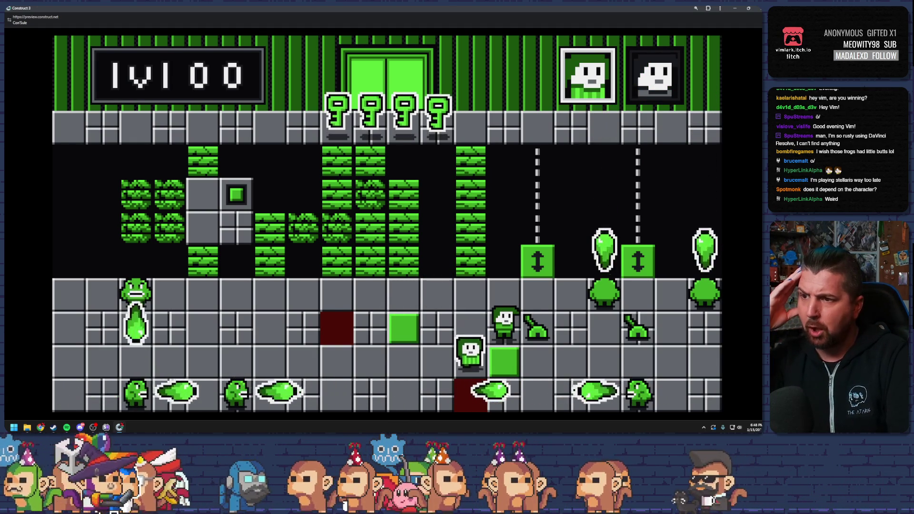
key("Right")
key("Left")
key("Left")
key("Left")
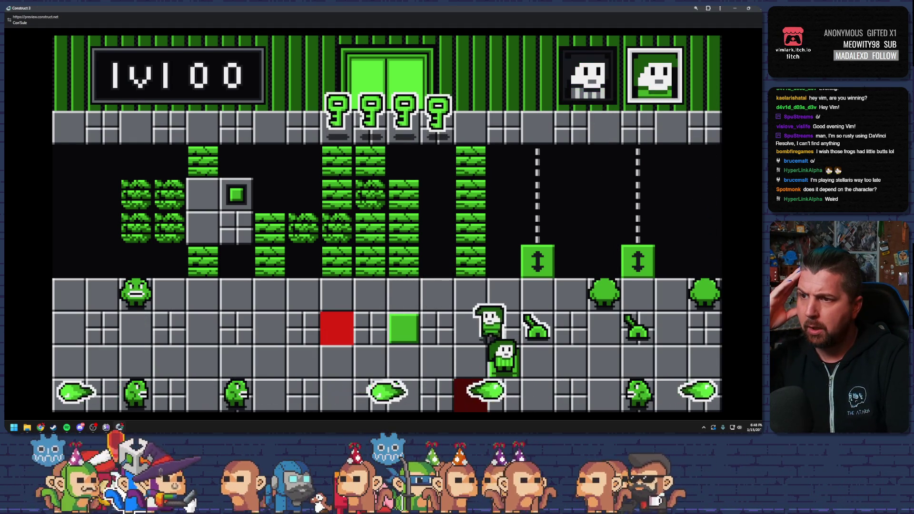
key("Right")
key("Left")
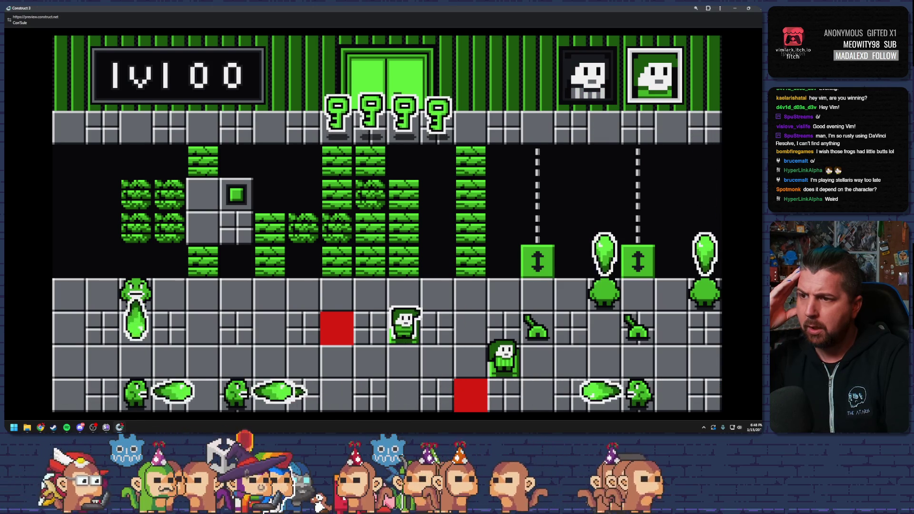
key("Right")
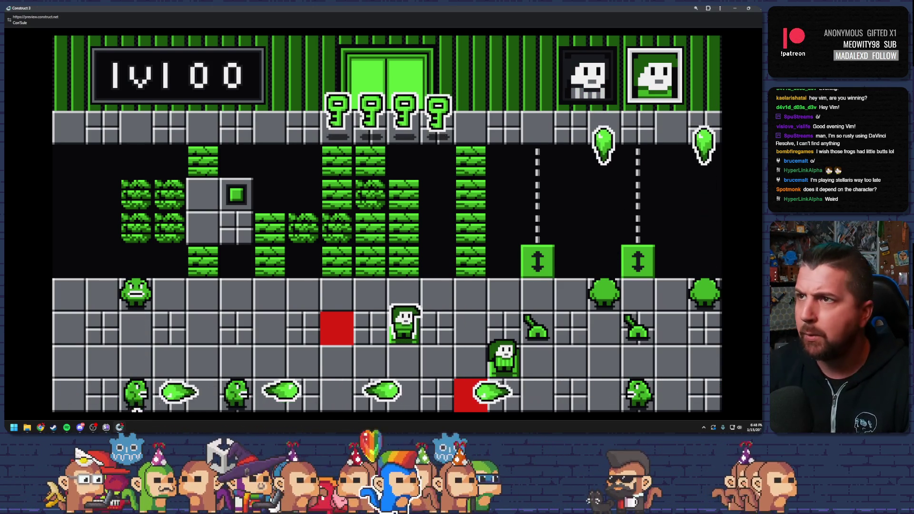
left_click(759, 8)
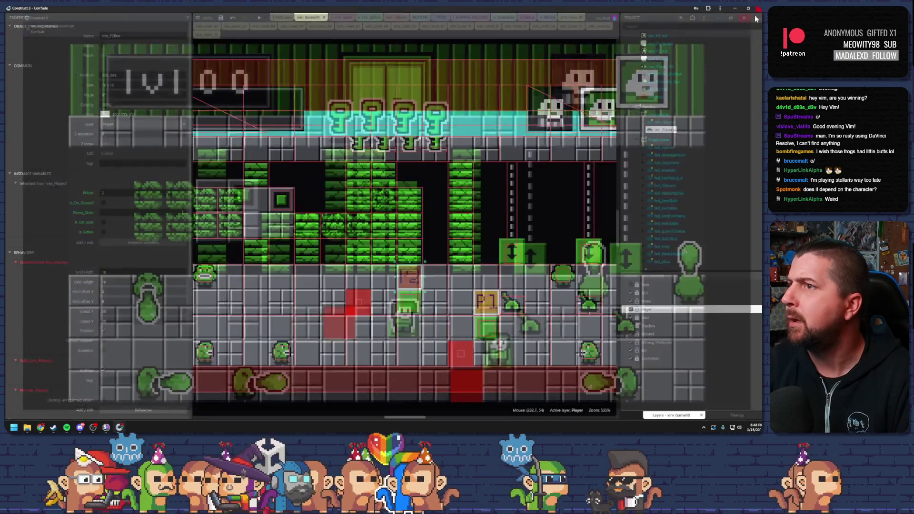
left_click(340, 18)
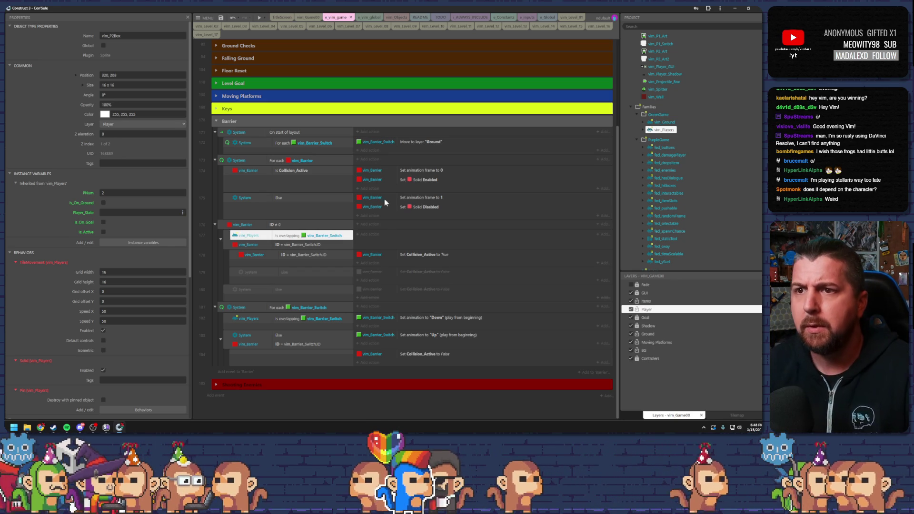
left_click(257, 225)
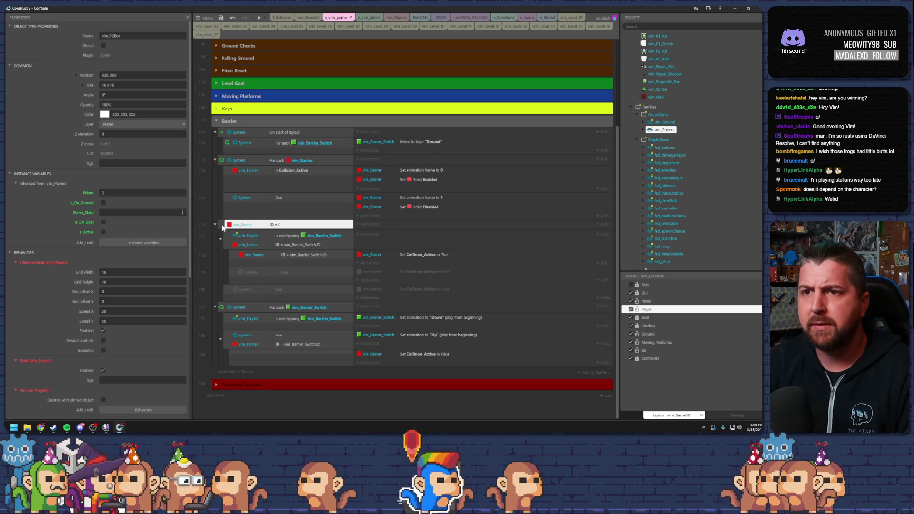
left_click(224, 228)
left_click(286, 307)
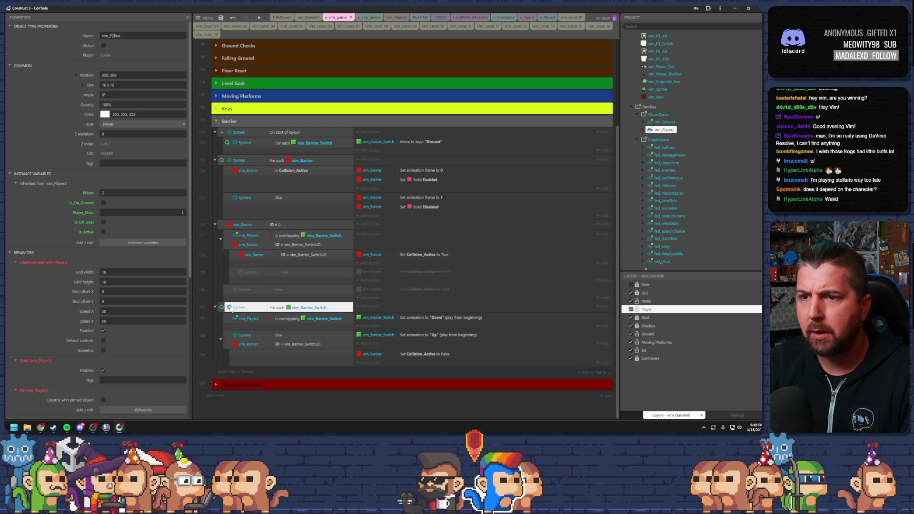
left_click(289, 311)
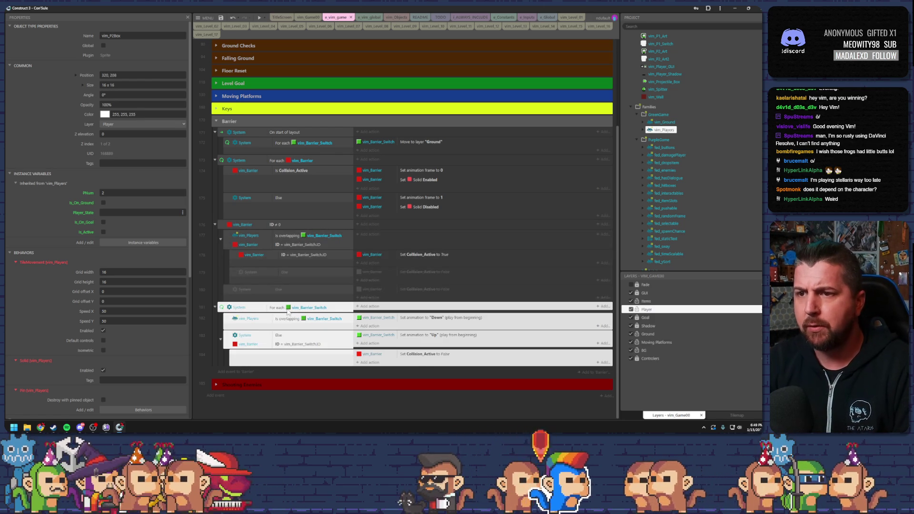
left_click(286, 311)
left_click(309, 319)
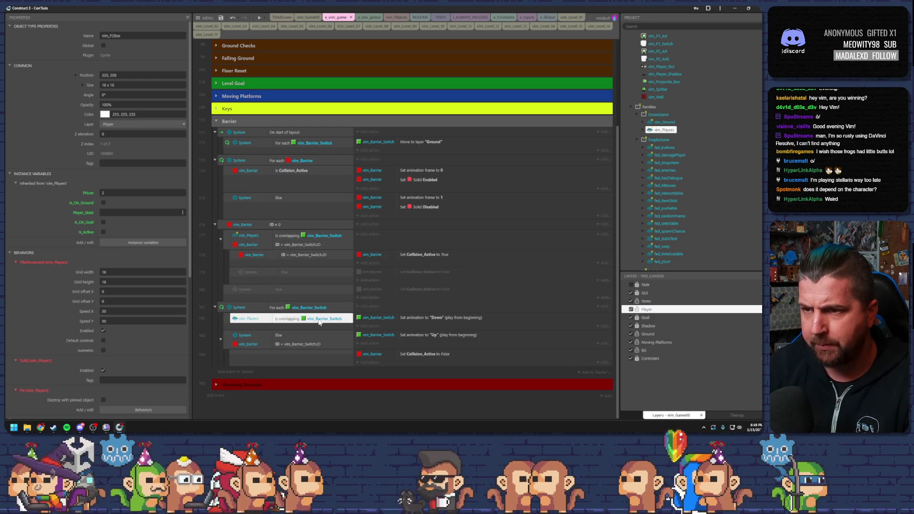
left_click(426, 319)
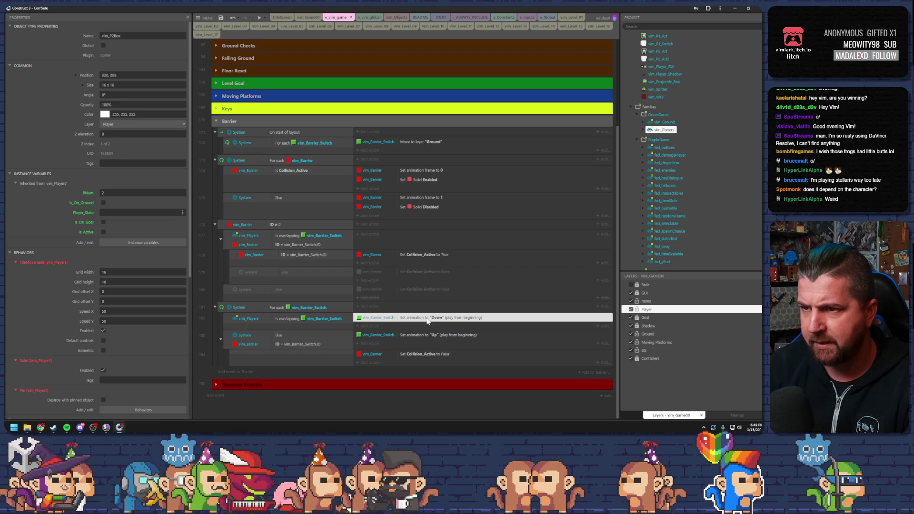
left_click(308, 337)
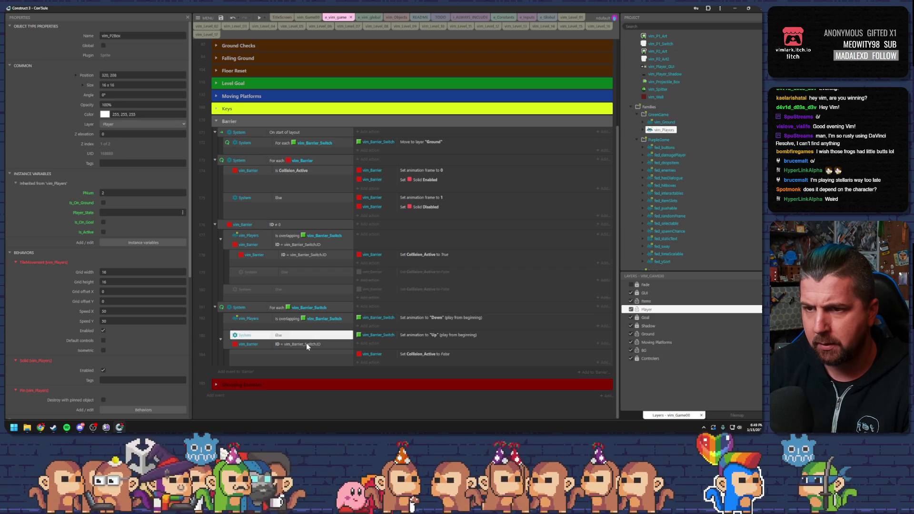
left_click(306, 343)
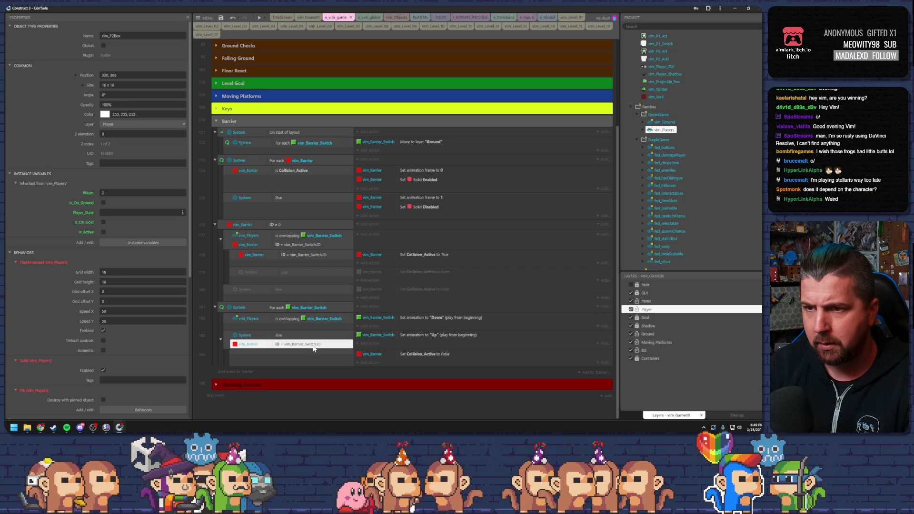
left_click(359, 338)
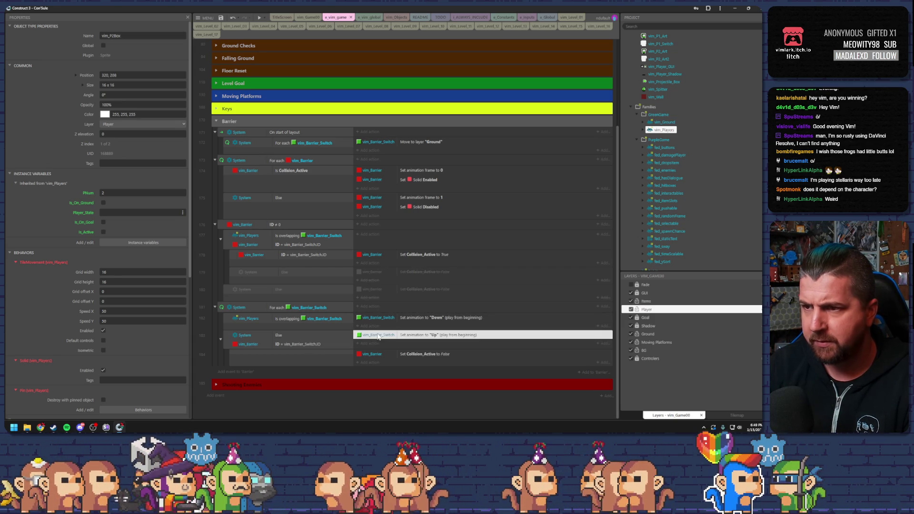
left_click(391, 354)
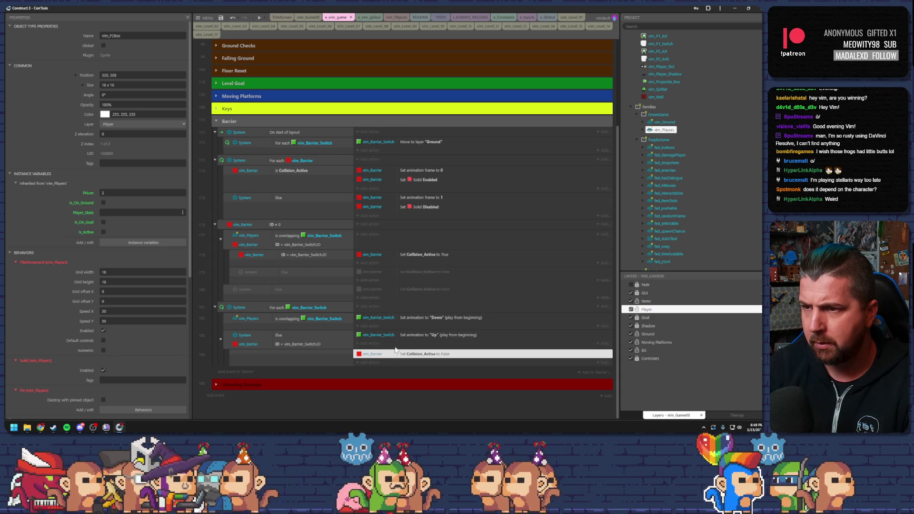
left_click(395, 350)
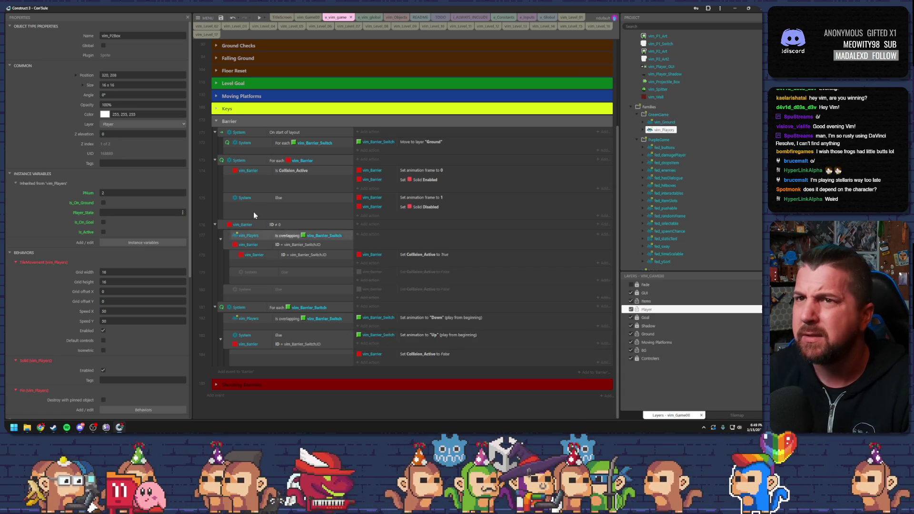
left_click(308, 17)
left_click(476, 302)
left_click(411, 278)
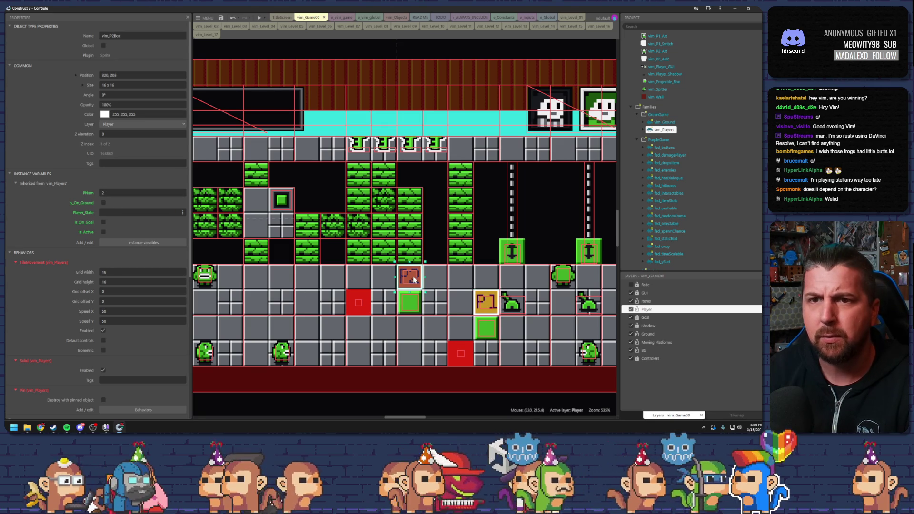
left_click(483, 303)
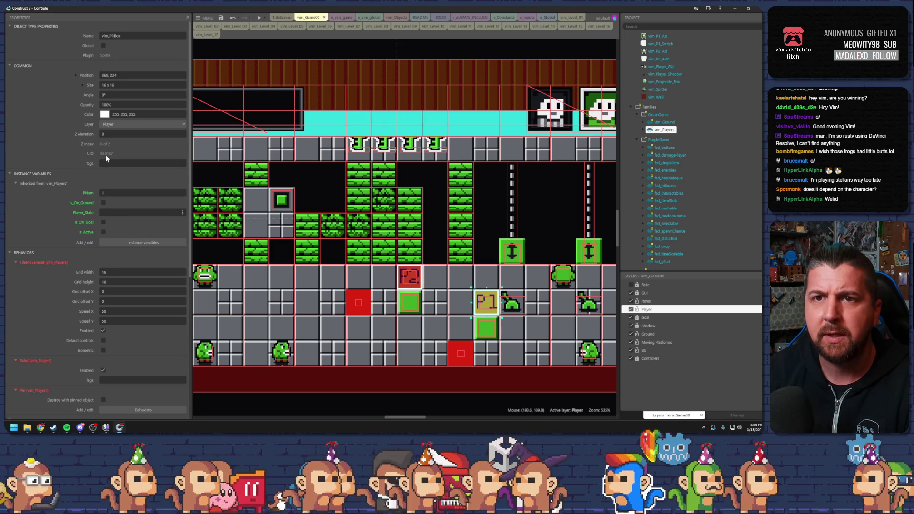
left_click(412, 279)
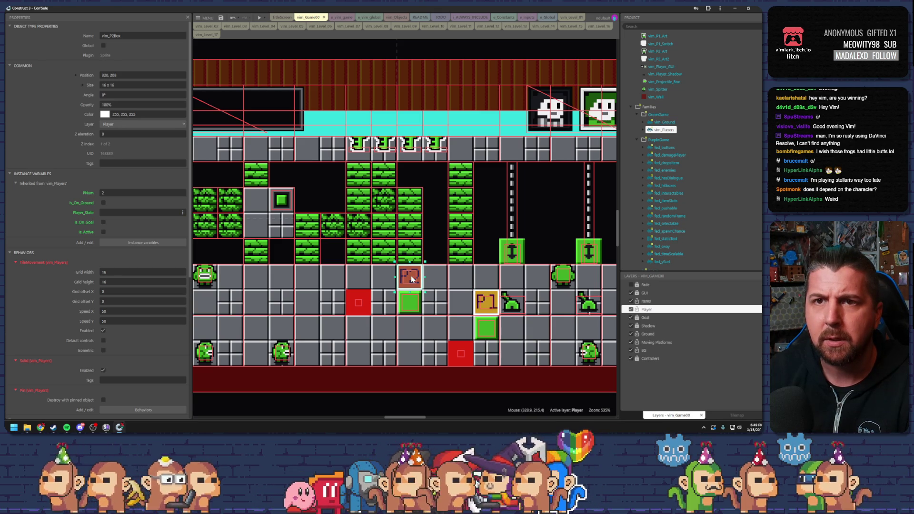
left_click(487, 304)
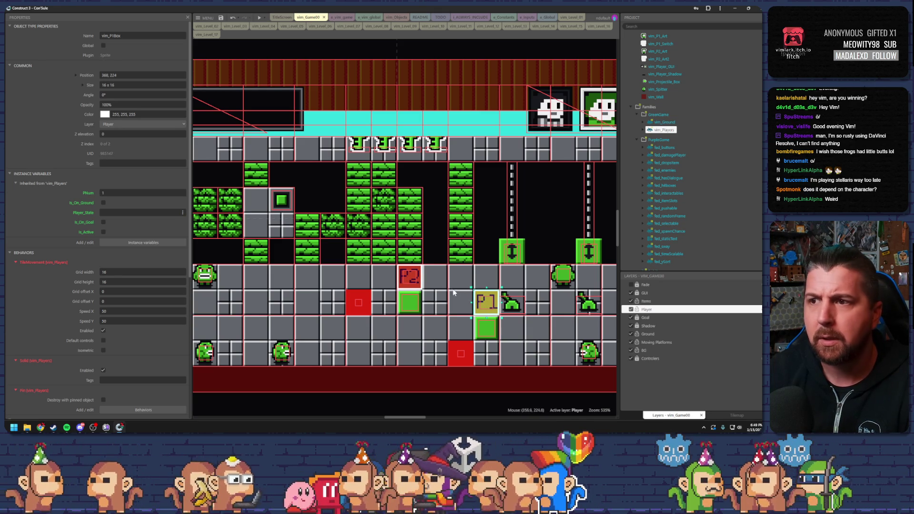
left_click(410, 277)
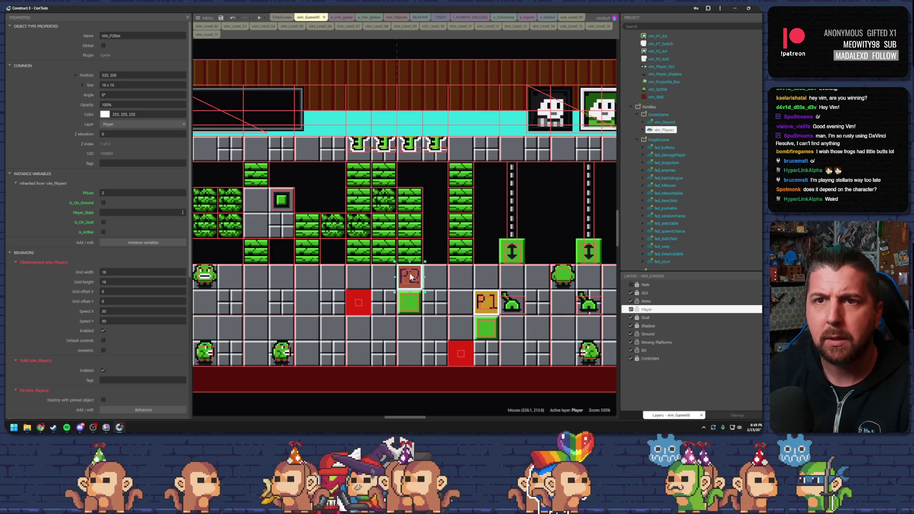
left_click(483, 302)
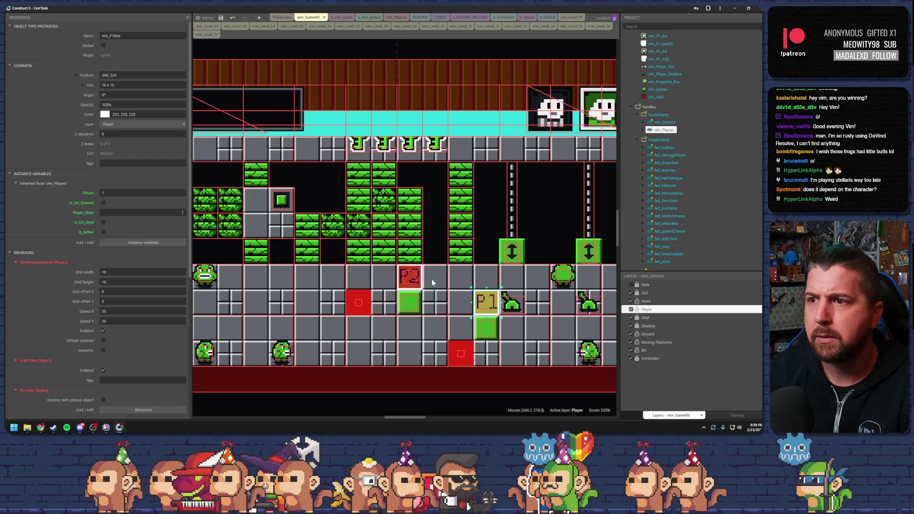
left_click(412, 277)
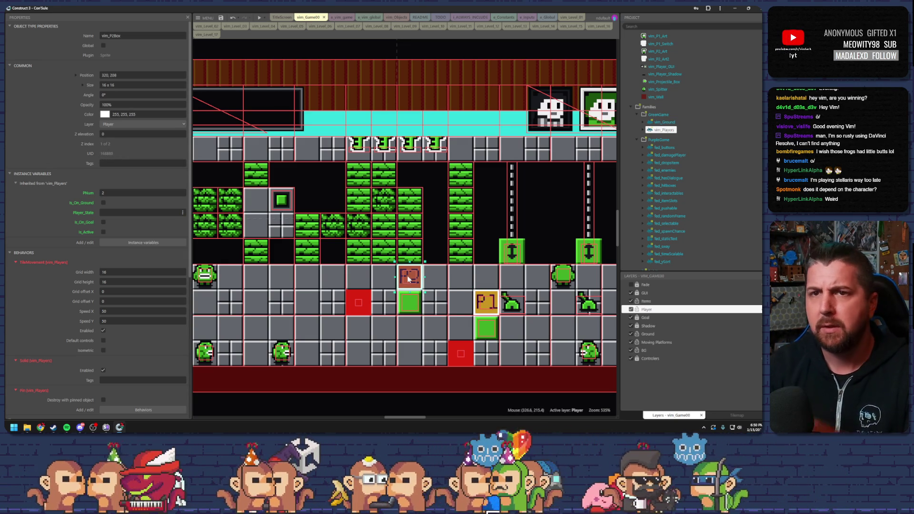
left_click(483, 306)
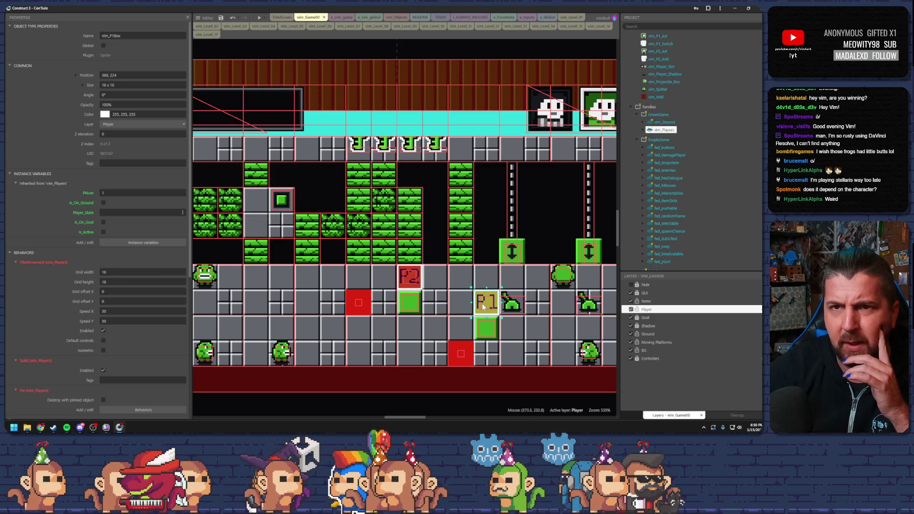
left_click(414, 279)
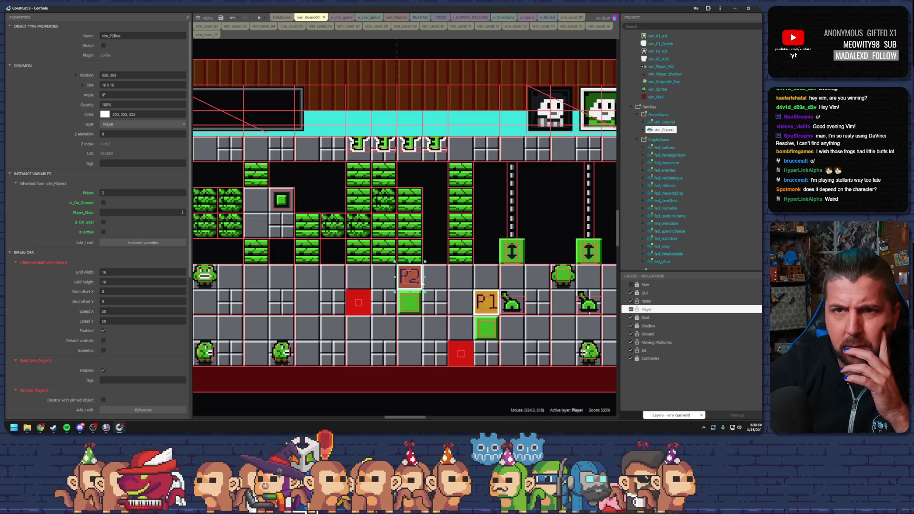
left_click(484, 306)
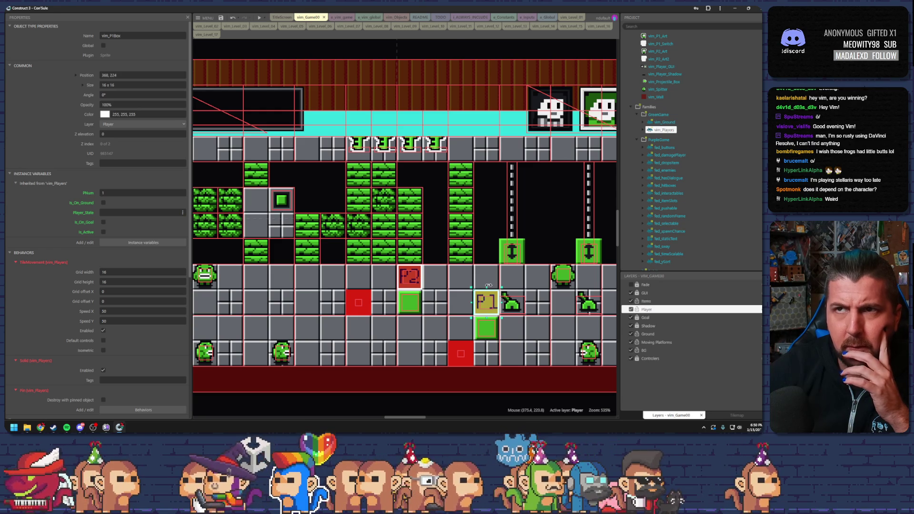
left_click(341, 17)
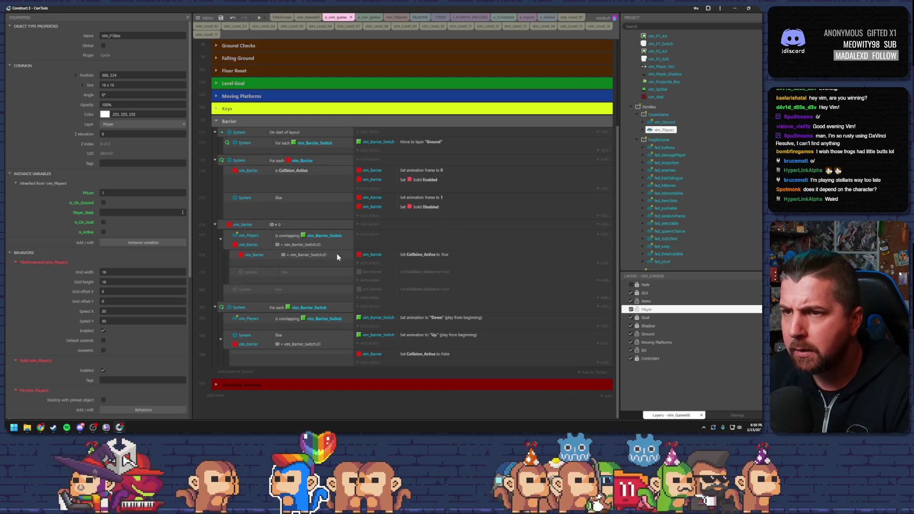
left_click(317, 235)
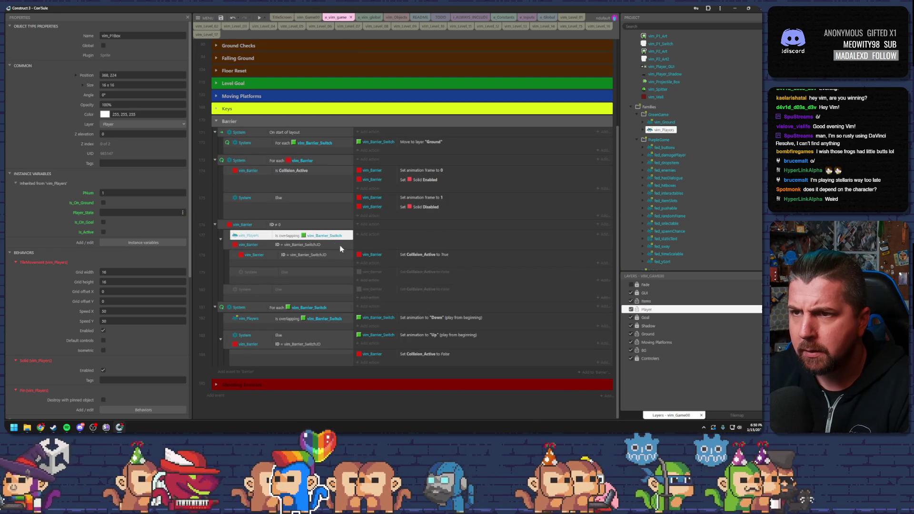
left_click(254, 225)
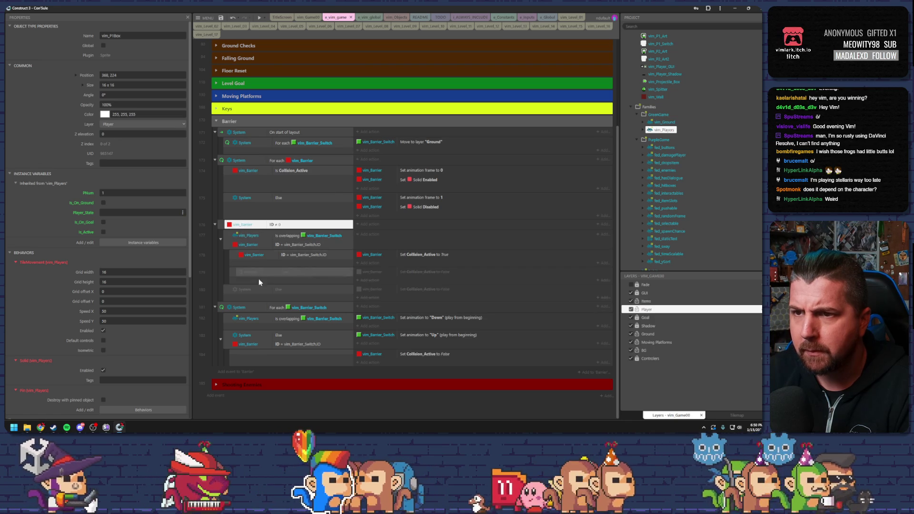
left_click(271, 308)
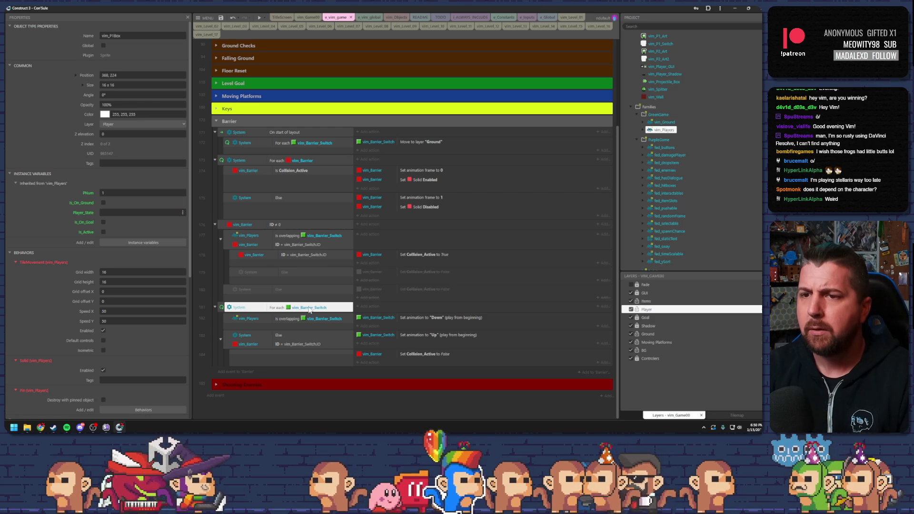
double_click(309, 309)
Change event 181's loop object to vim_Players, then preview the level
left_click(495, 232)
scroll(400, 240, "up", 10)
scroll(405, 239, "down", 10)
scroll(411, 257, "up", 10)
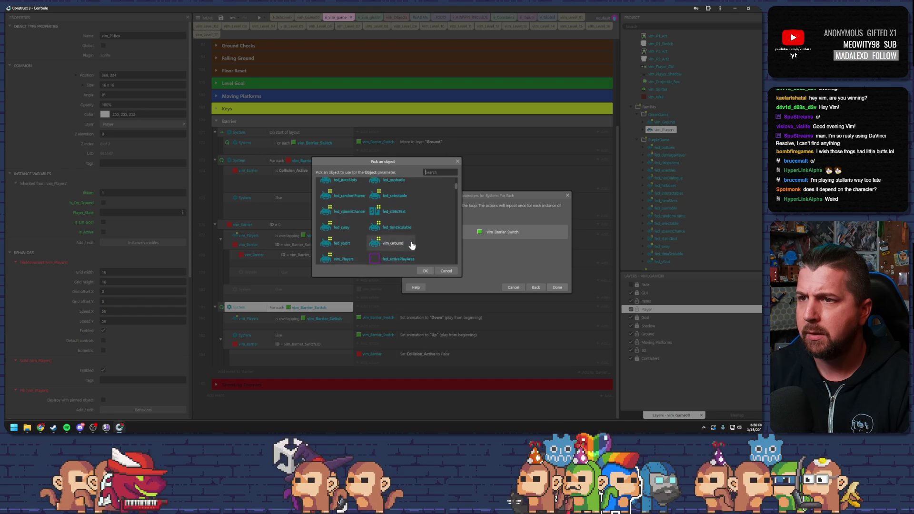
double_click(347, 259)
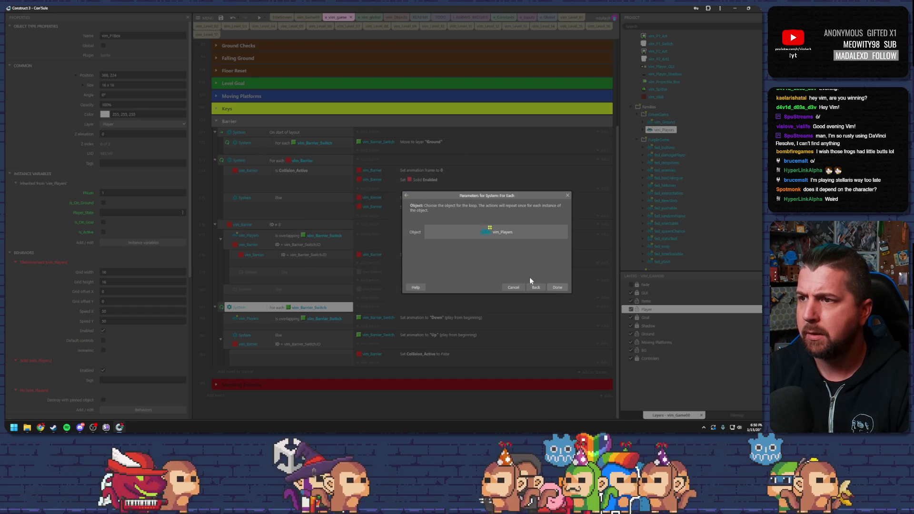
left_click(556, 288)
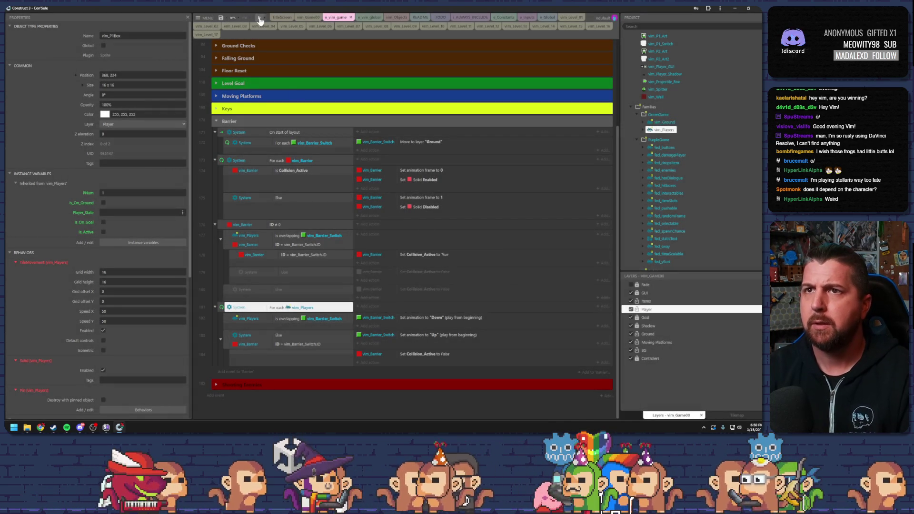
left_click(260, 19)
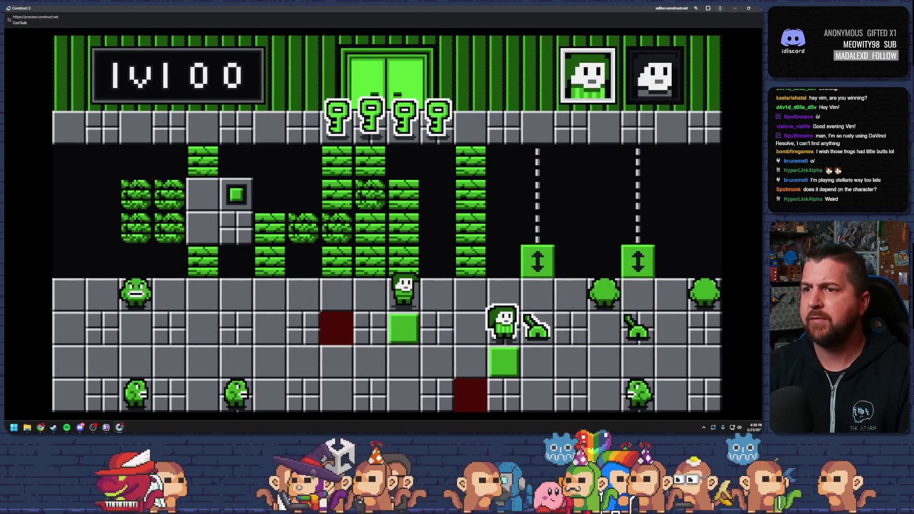
key("Down")
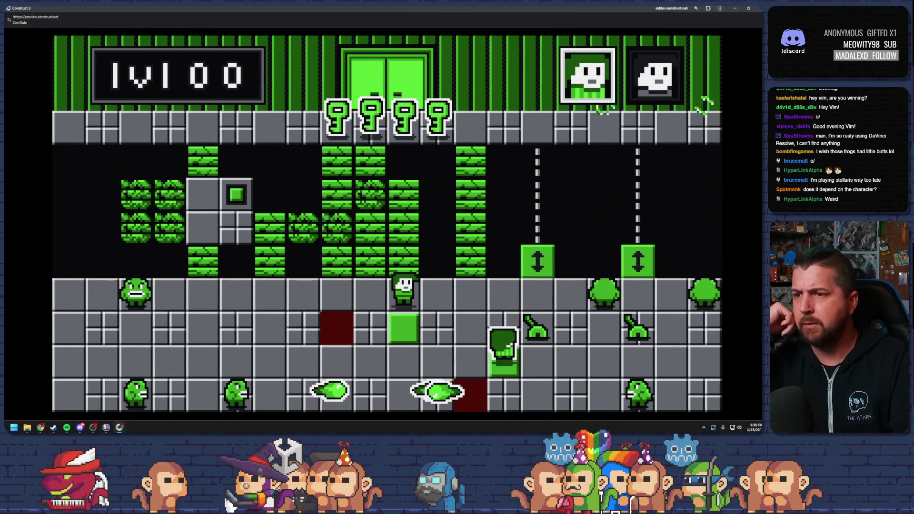
key("Up")
key("Down")
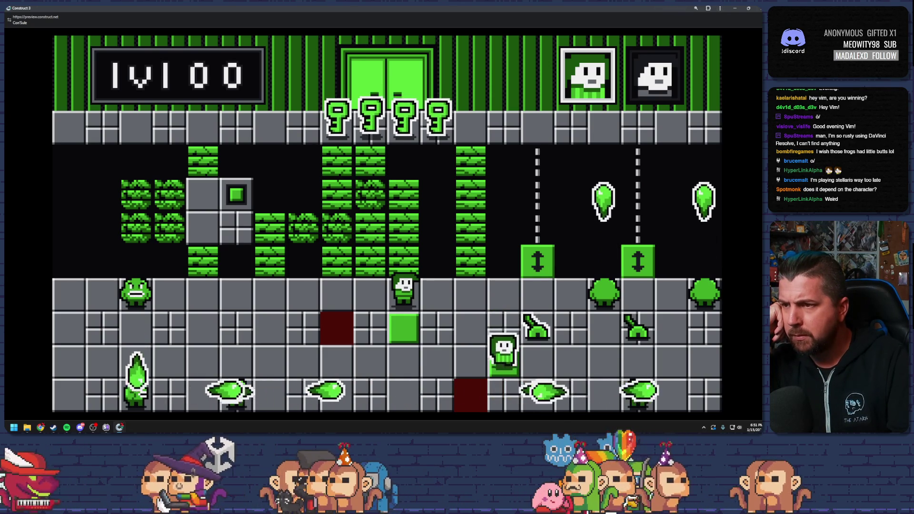
key("Up")
key("Down")
key("space")
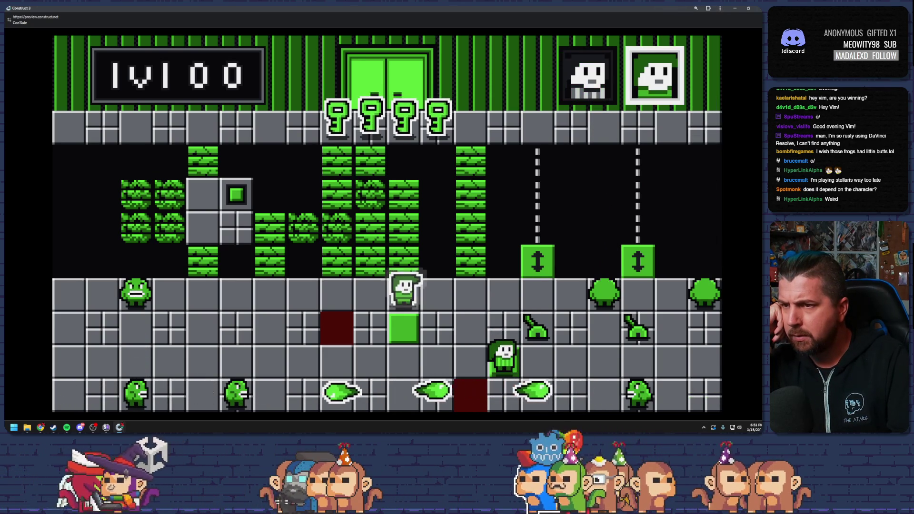
key("Down")
key("Up")
key("Down")
key("Up")
key("space")
key("Up")
key("space")
key("Down")
key("space")
key("Down")
key("Down")
key("Up")
key("Down")
key("Up")
key("space")
key("Up")
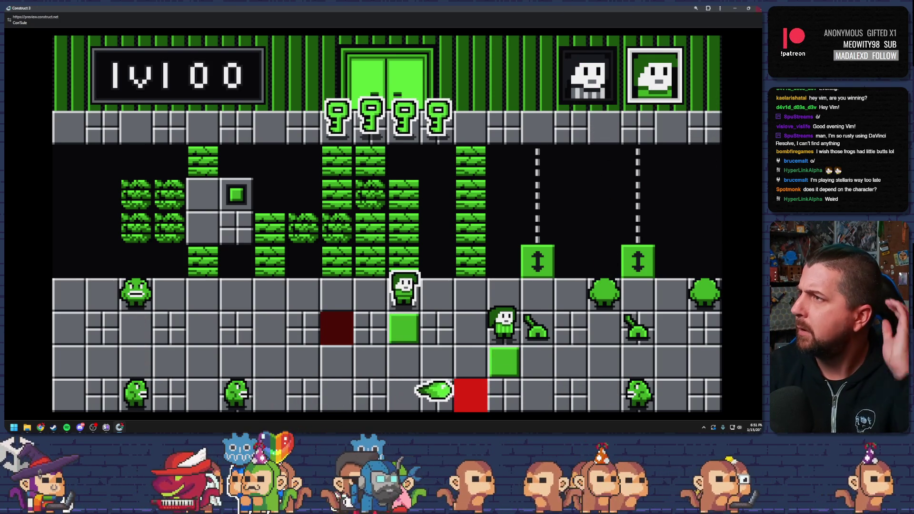
key("alt+Tab")
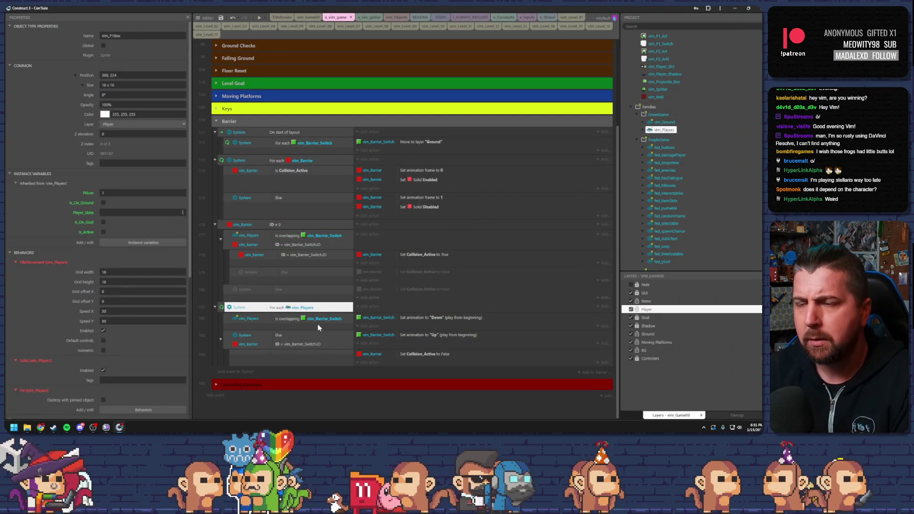
Delete the two disabled Else events from the Barrier group
left_click(297, 322)
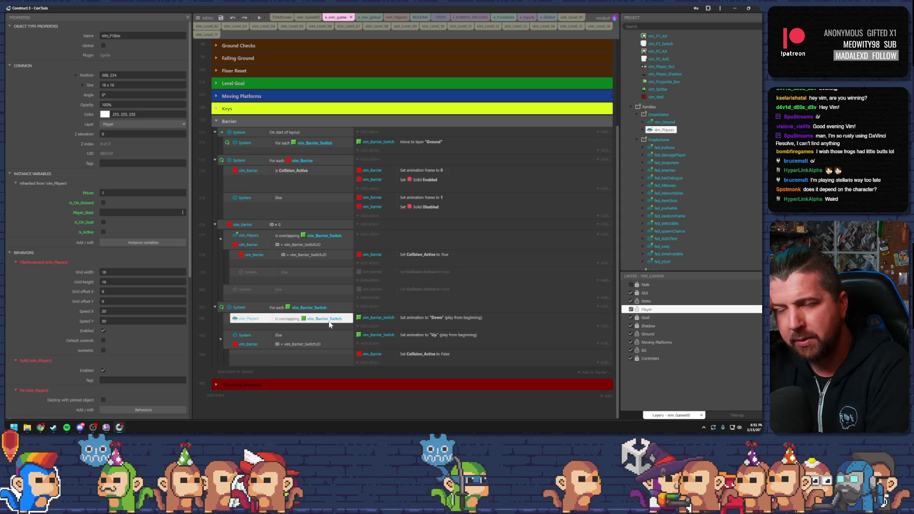
left_click(219, 293)
left_click(247, 272)
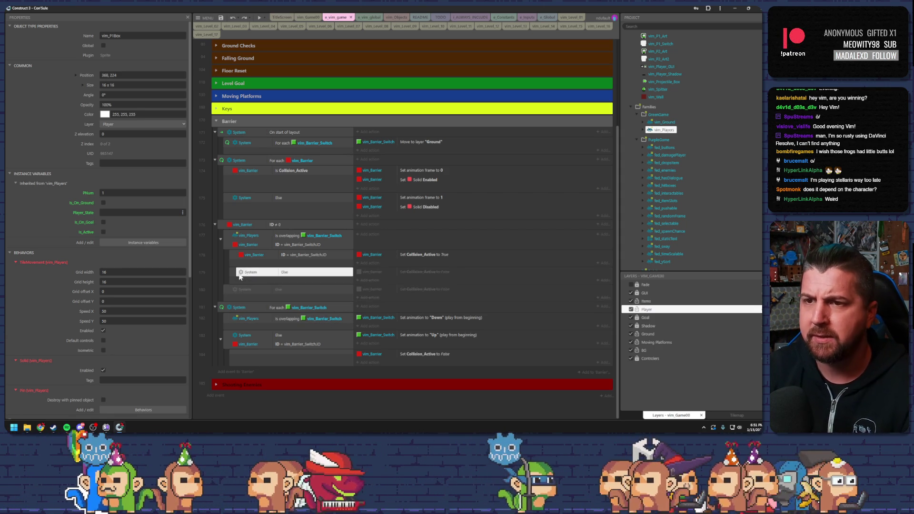
left_click(232, 274)
left_click(227, 293, "shift")
key("Delete")
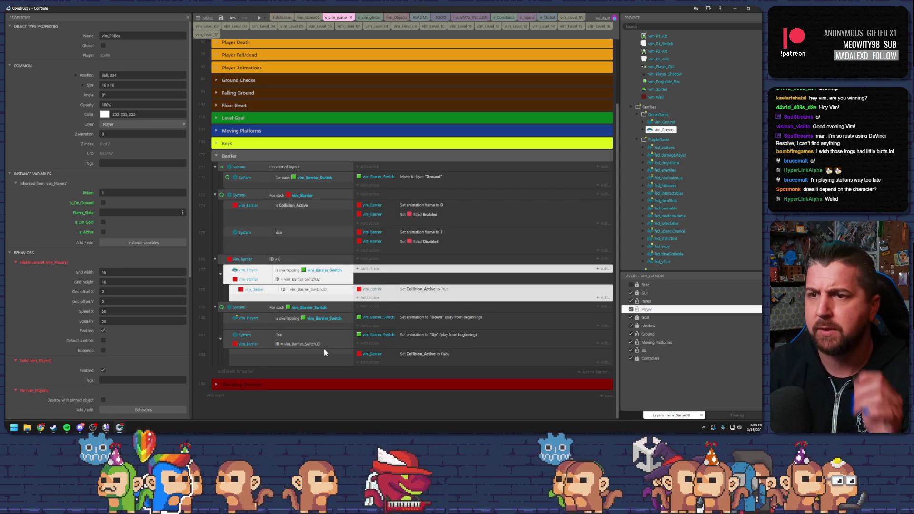
Review the barrier ID and switch Down animation events, select the Else block, and preview
left_click(329, 346)
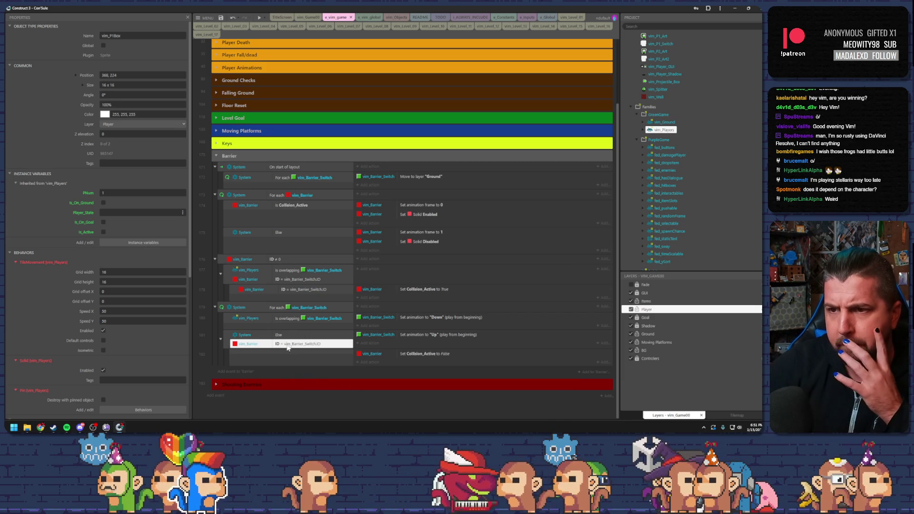
left_click(264, 318)
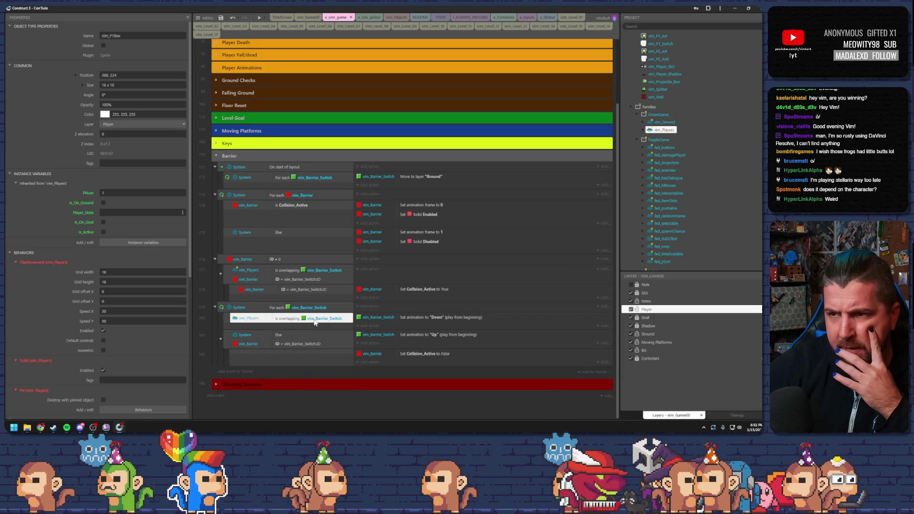
left_click(377, 317)
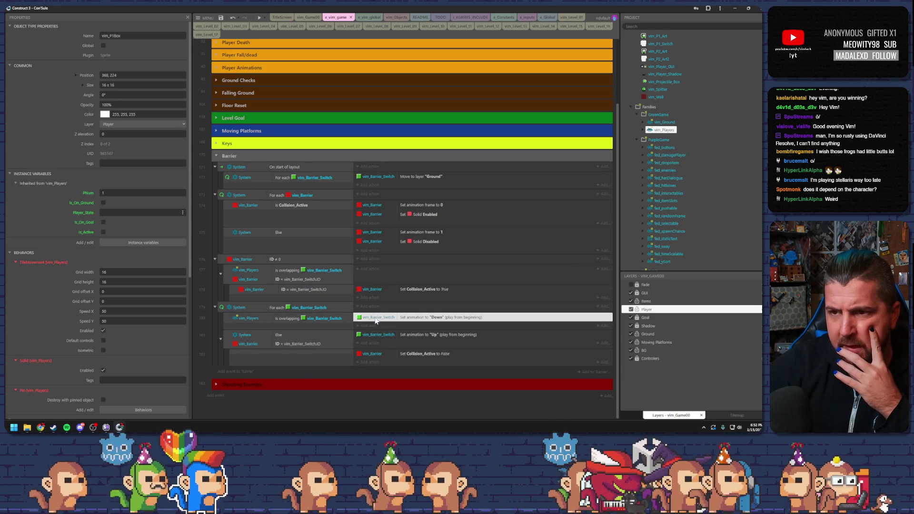
left_click(220, 339)
left_click(231, 356)
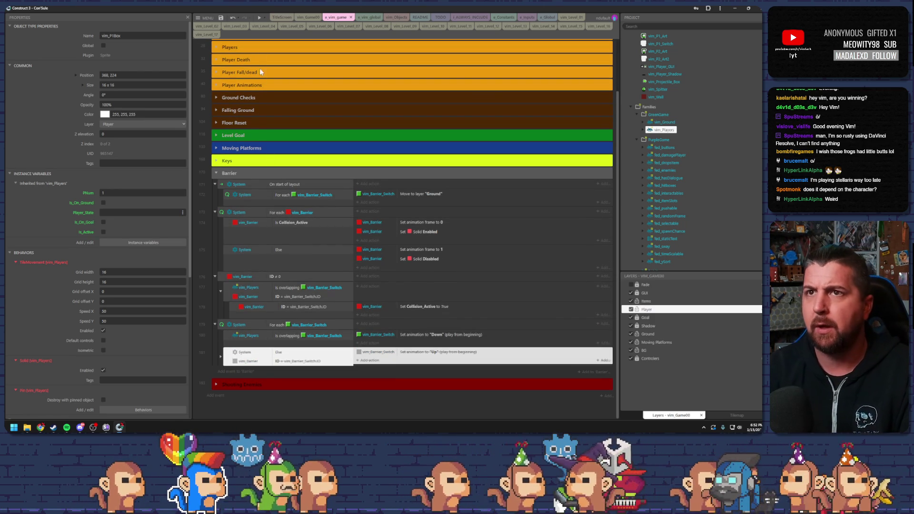
left_click(258, 18)
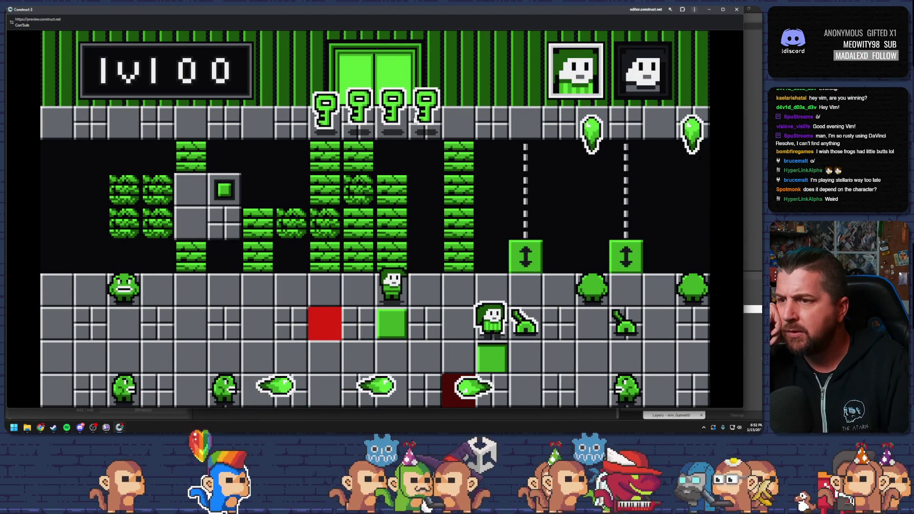
Swap characters and walk them up, left, right and down, then leave the preview
key("space")
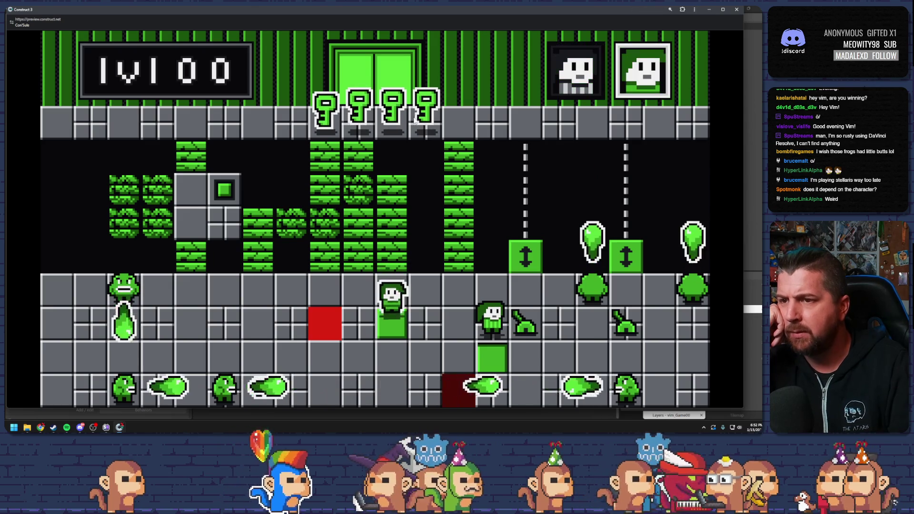
key("Up")
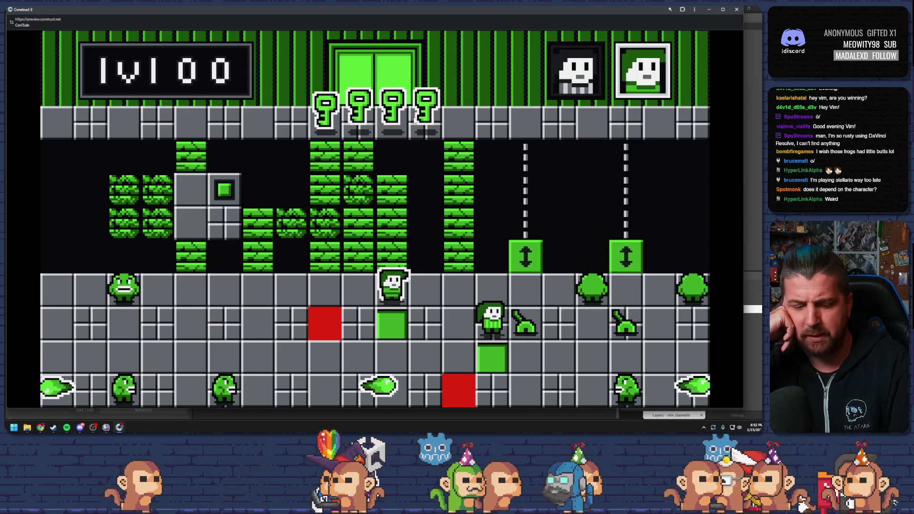
key("Up")
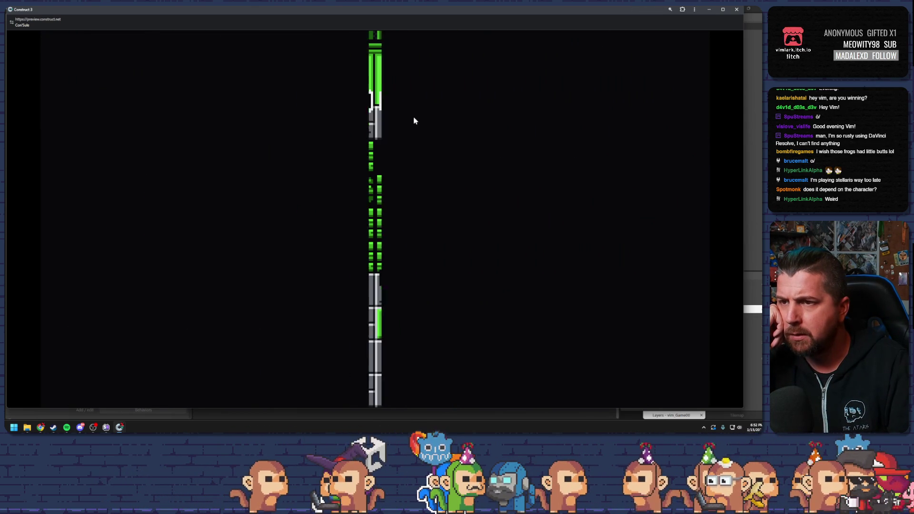
key("Left")
key("Left")
key("Left")
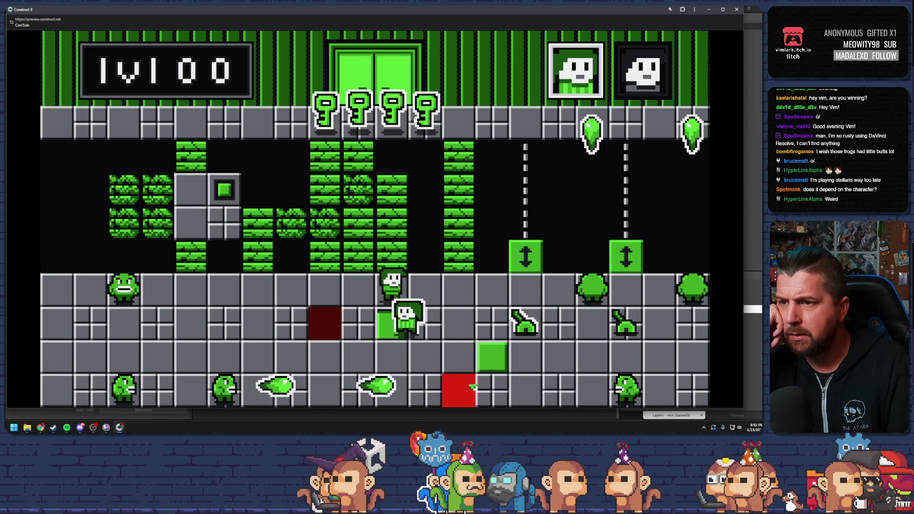
key("Tab")
key("Right")
key("Right")
key("Right")
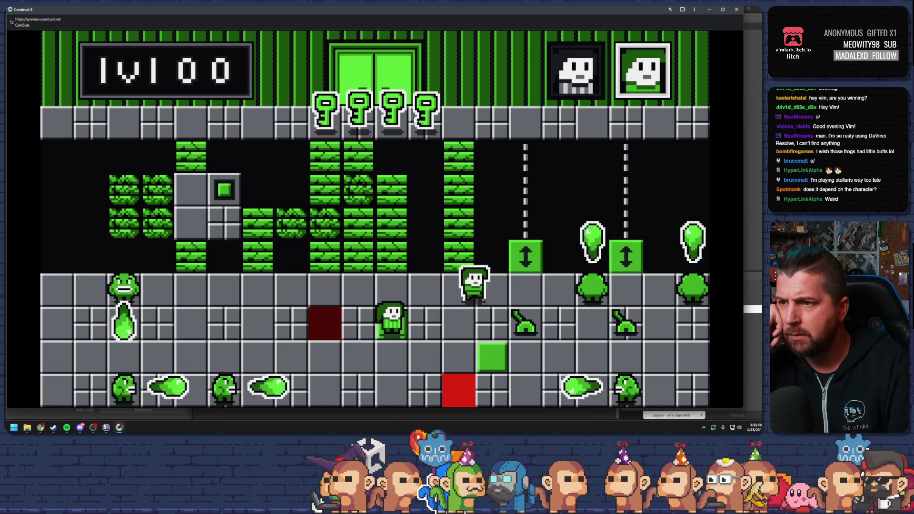
key("Down")
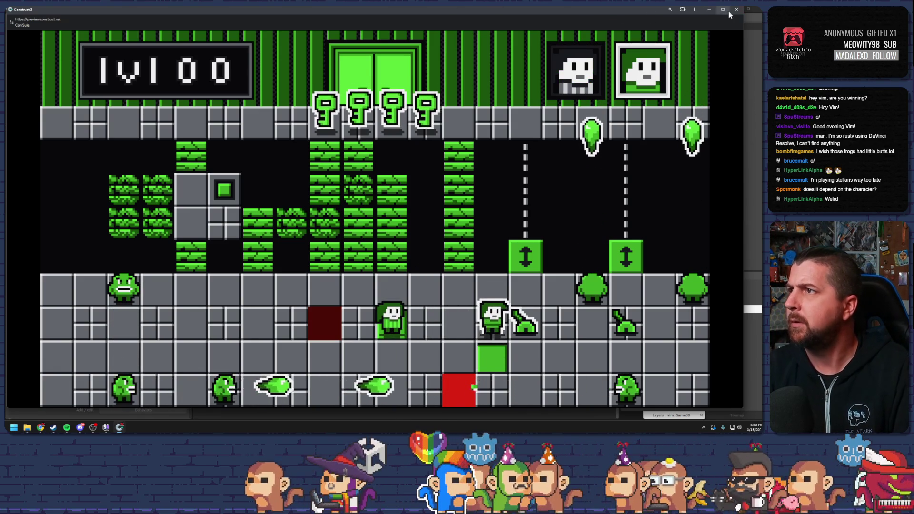
key("alt+Tab")
Restore the Else event, move the barrier ID check into its Collision_Active False sub-event, and rerun
left_click(271, 325)
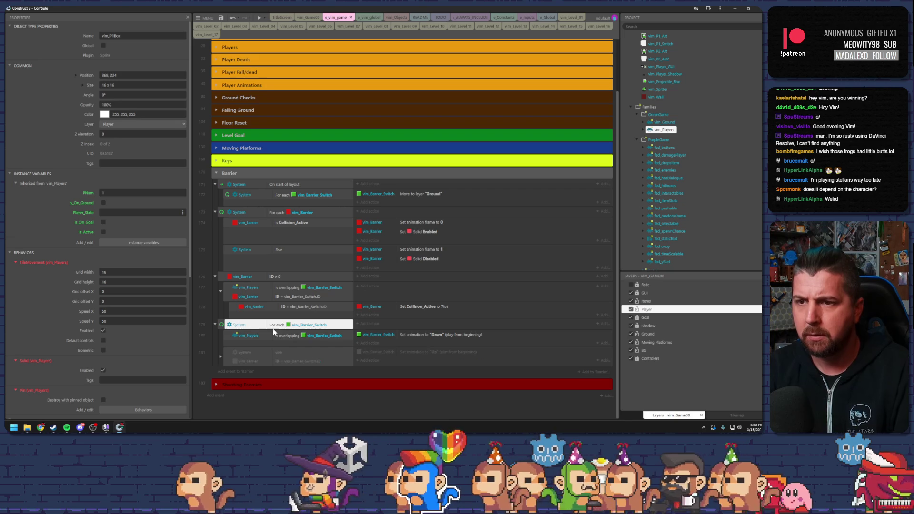
left_click(227, 355)
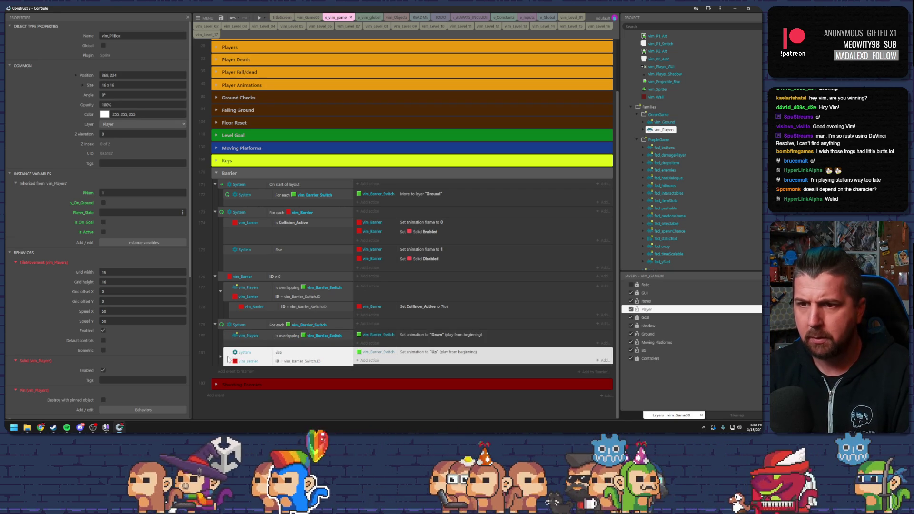
key("ctrl+z")
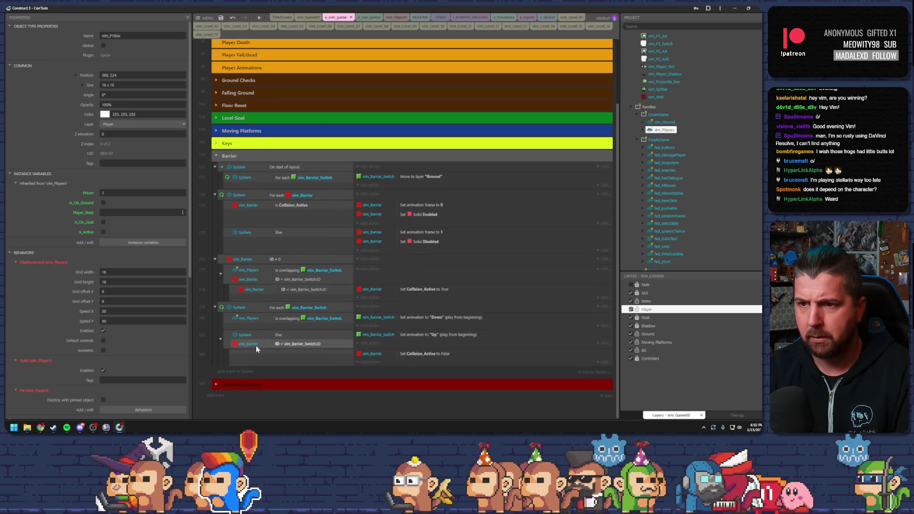
left_click_drag(299, 352, 299, 355)
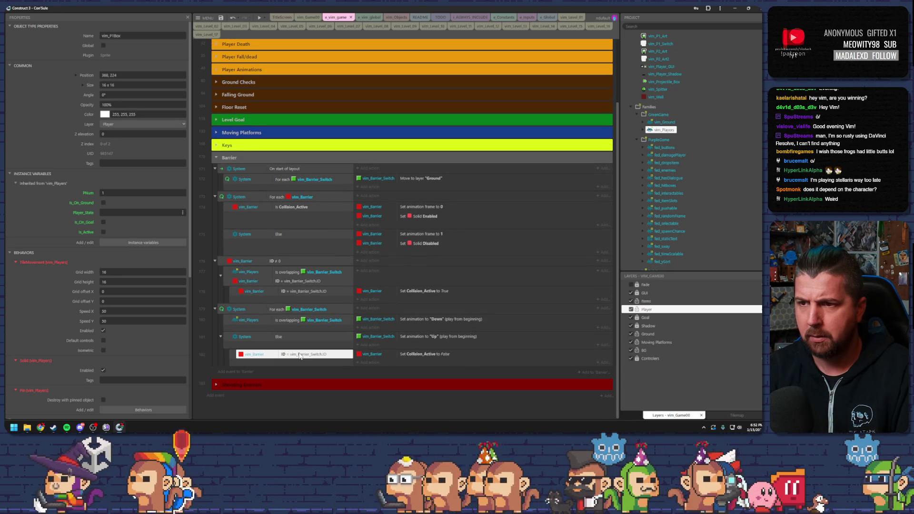
left_click(259, 17)
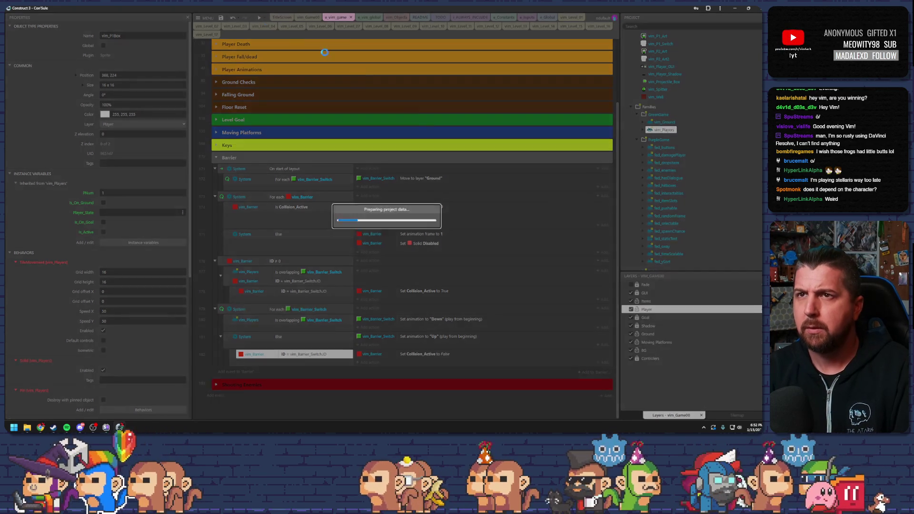
key("Down")
Swap and walk the characters until the lower one stands on the green plate
key("Tab")
key("Down")
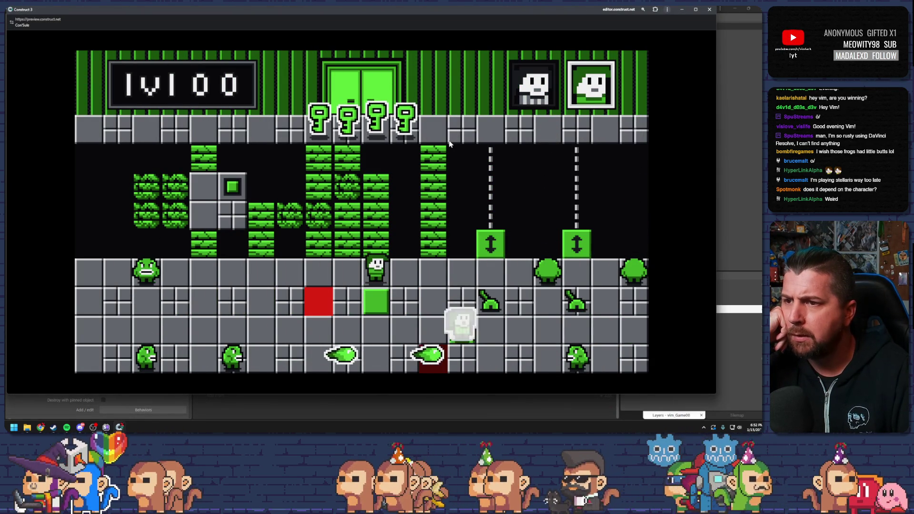
key("Tab")
key("Up")
key("Tab")
key("Down")
key("Right")
key("Right")
key("Down")
key("Right")
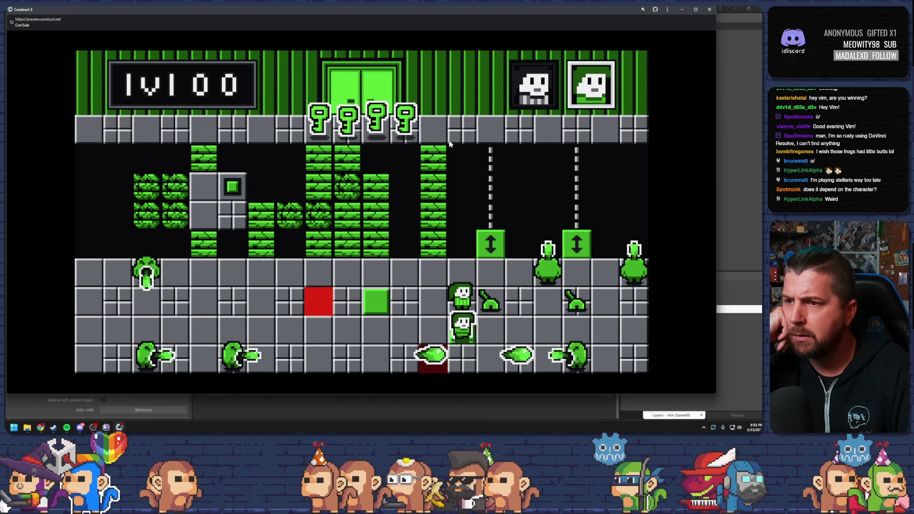
key("Tab")
key("Left")
key("Left")
Step the character on and off the green plate repeatedly, then close the preview
key("Right")
key("Left")
key("Right")
key("Left")
key("Right")
key("Left")
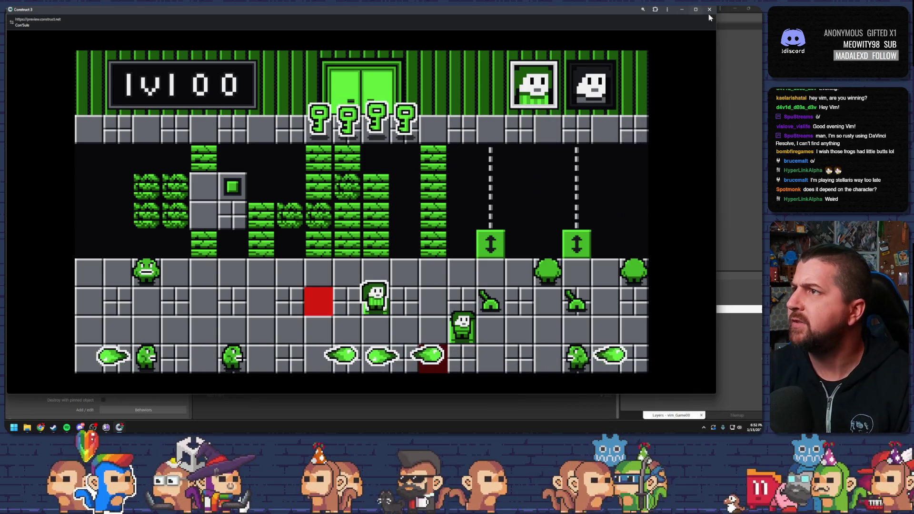
key("alt+F4")
Review the Barrier group's barrier ID ≠ 0, Else, Collision_Active and switch-overlap conditions and actions
left_click(234, 262)
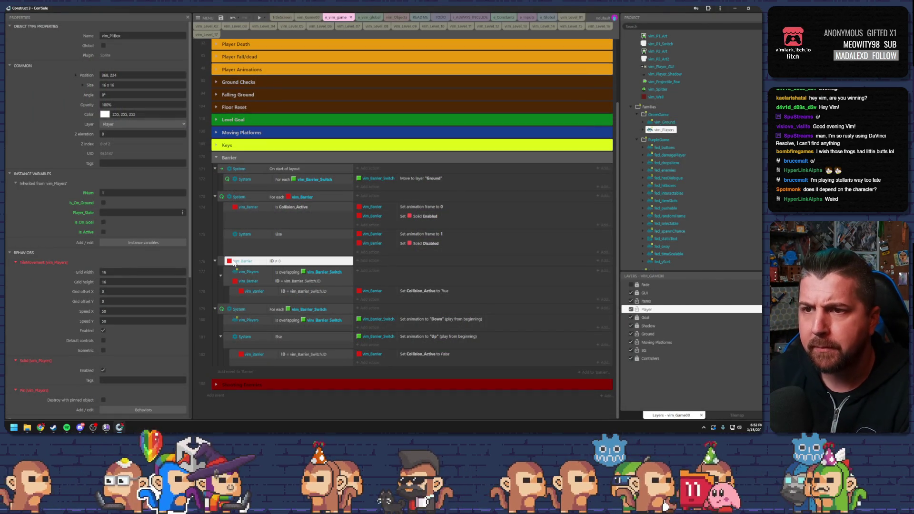
left_click(291, 337)
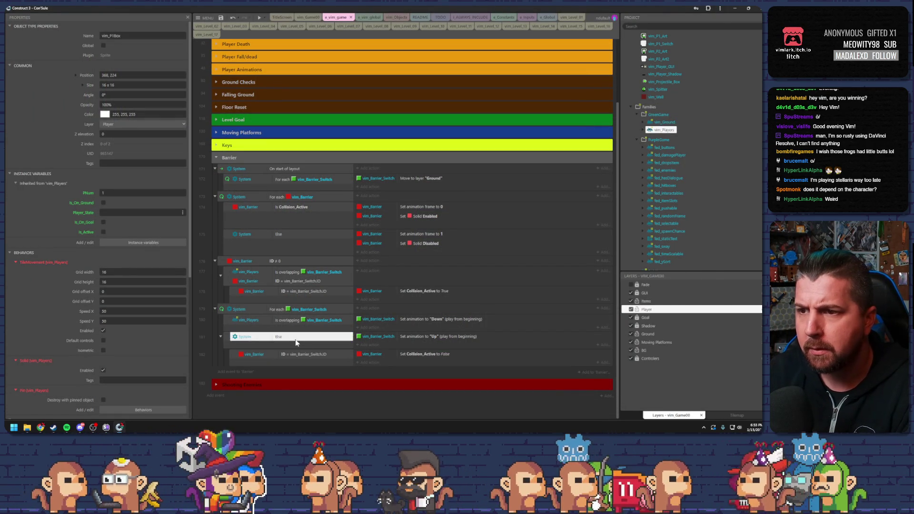
left_click(387, 319)
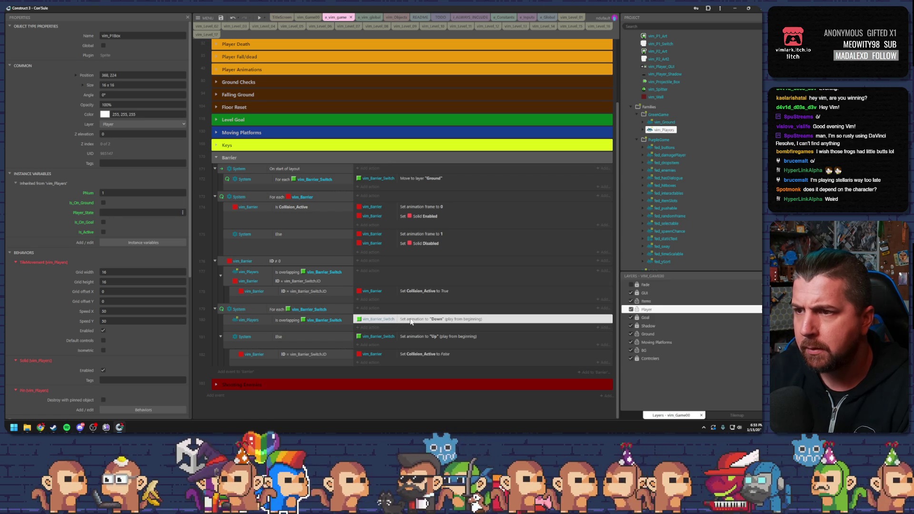
left_click(304, 197)
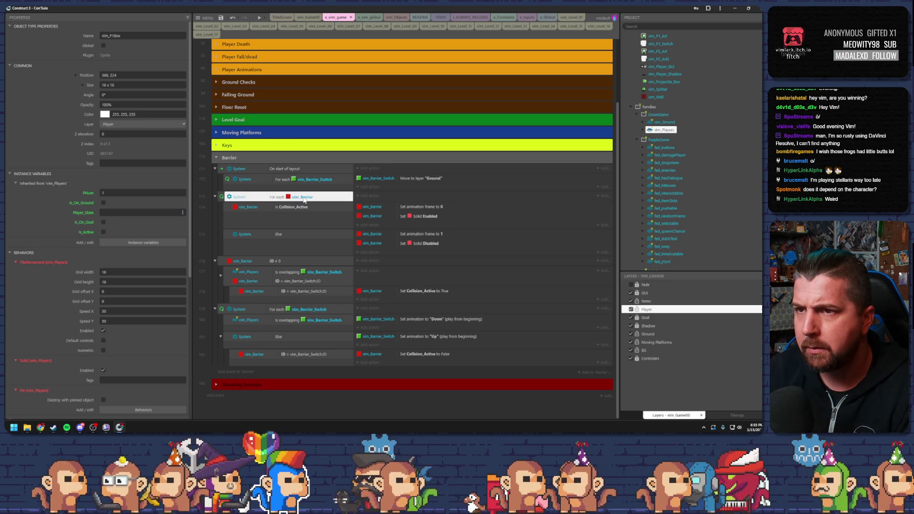
left_click(307, 208)
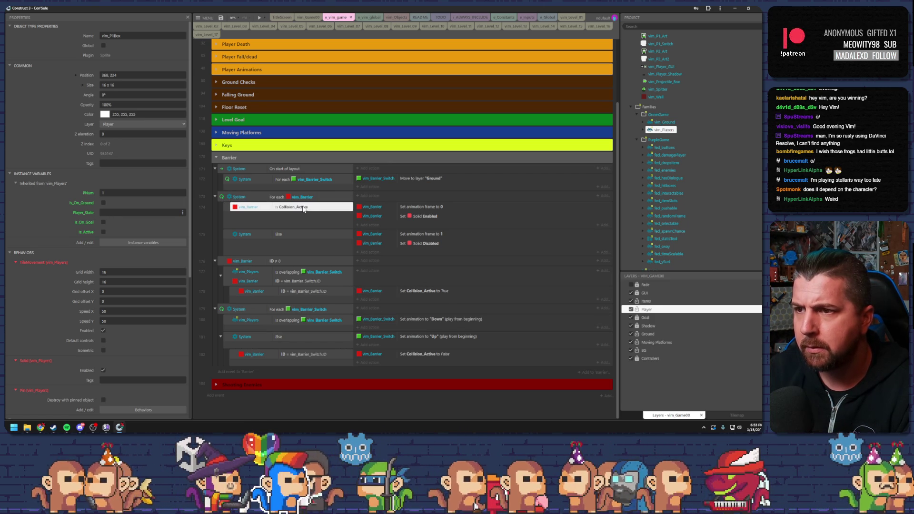
left_click(293, 273)
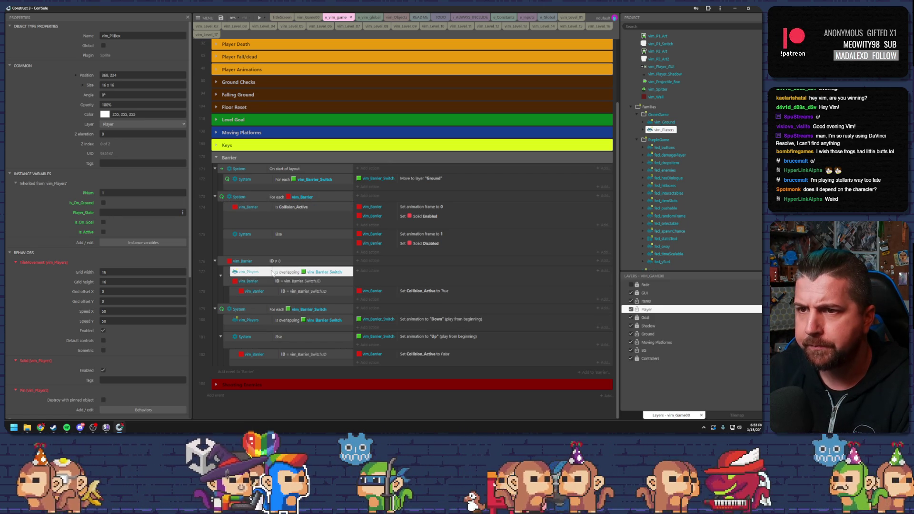
left_click(299, 281)
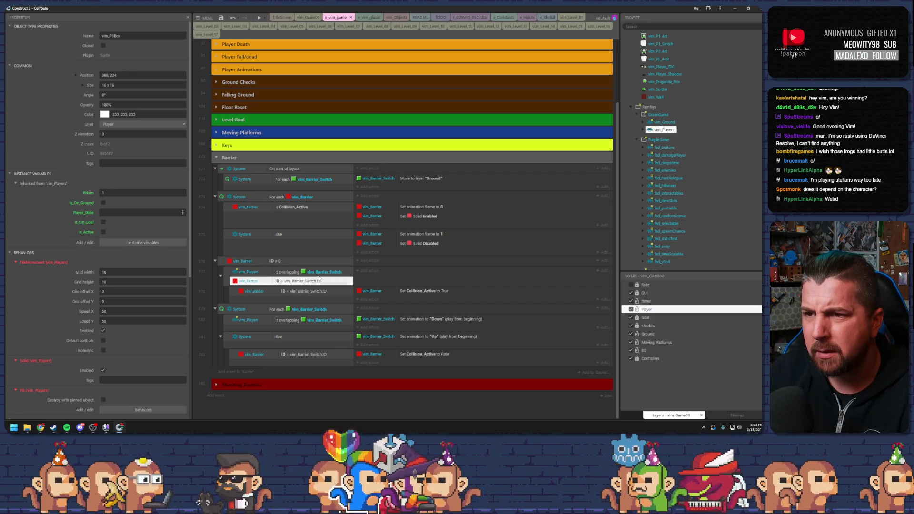
left_click(316, 275)
Select parts of the barrier ID ≠ 0 event, then back out of adding a new event
left_click(232, 267)
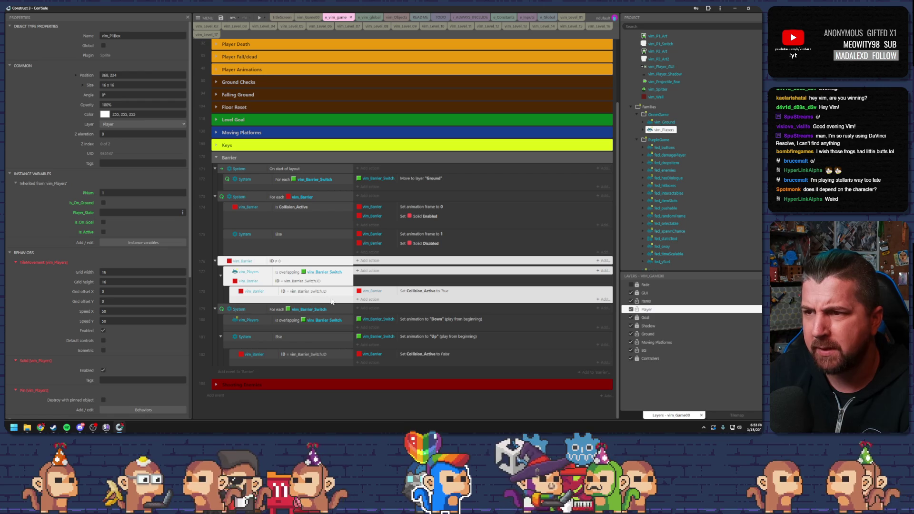
left_click(310, 281)
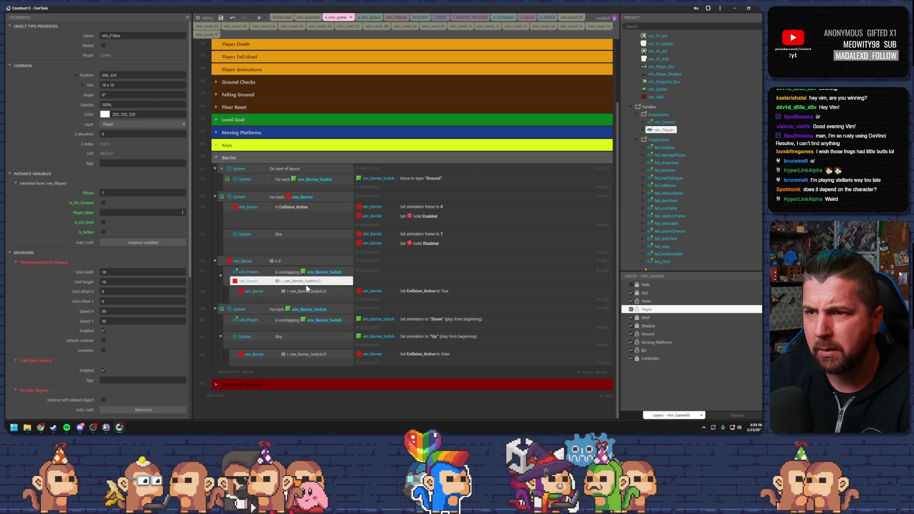
left_click(395, 321)
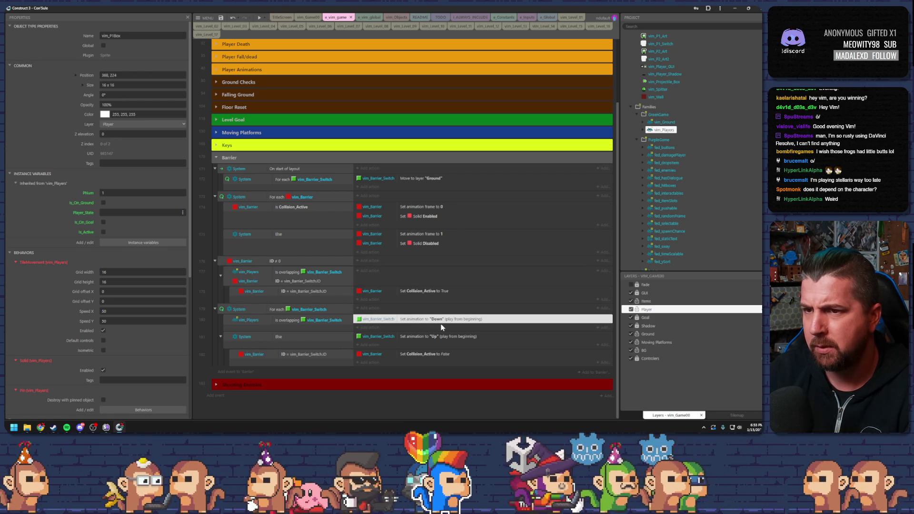
left_click(237, 372)
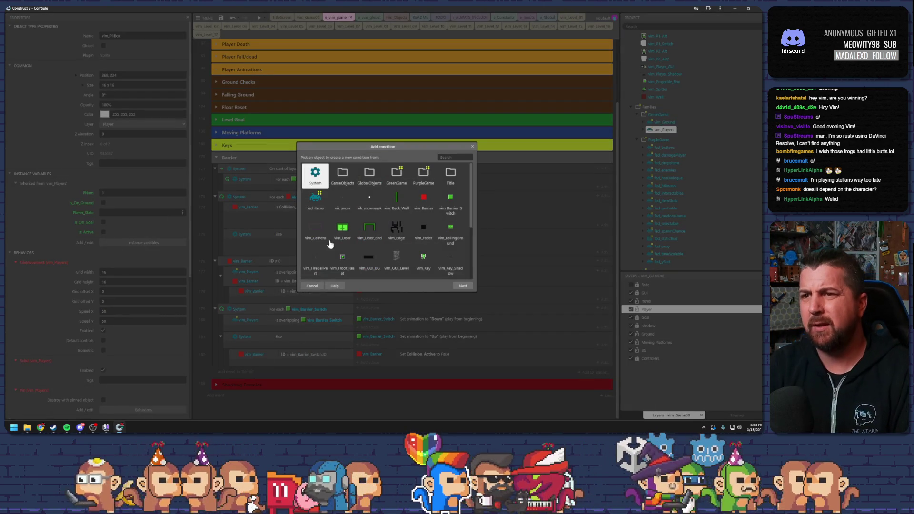
scroll(396, 247, "down", 3)
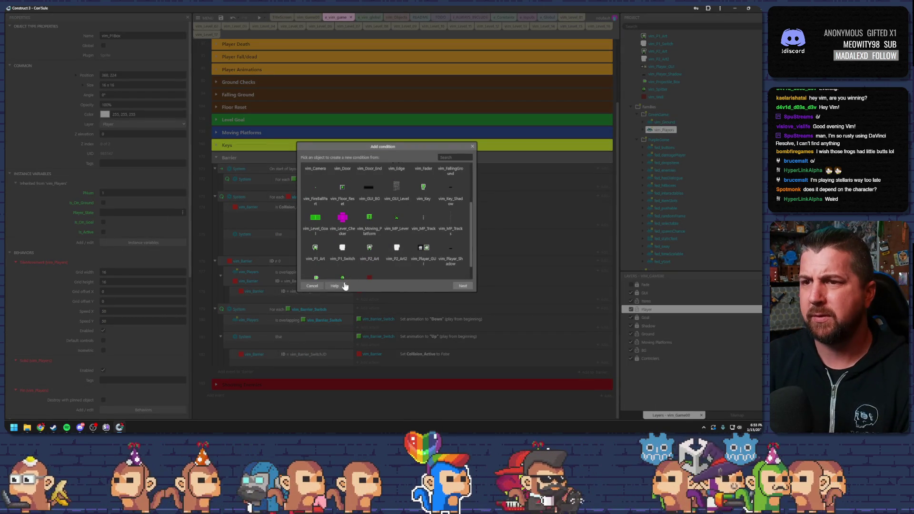
left_click(309, 285)
Copy the For each vim_Barrier_Switch event and paste a duplicate below it
left_click(288, 312)
left_click(224, 313)
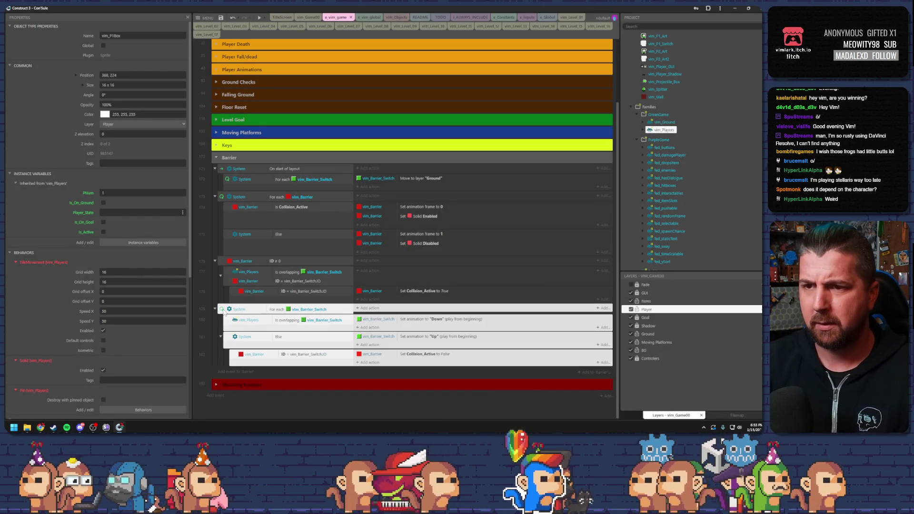
key("ctrl+c")
key("ctrl+v")
left_click(251, 320)
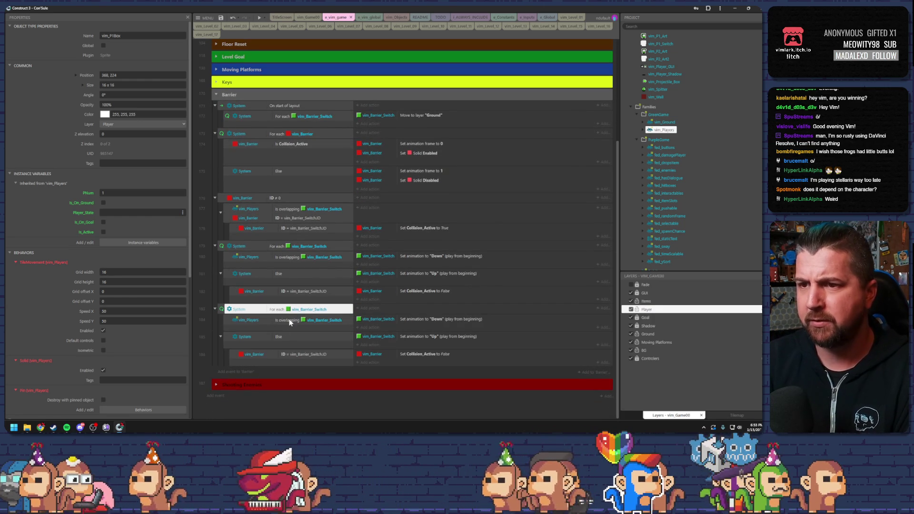
Replace the copy's overlap condition with vim_Barrier_Switch Is animation "Down" playing
key("Delete")
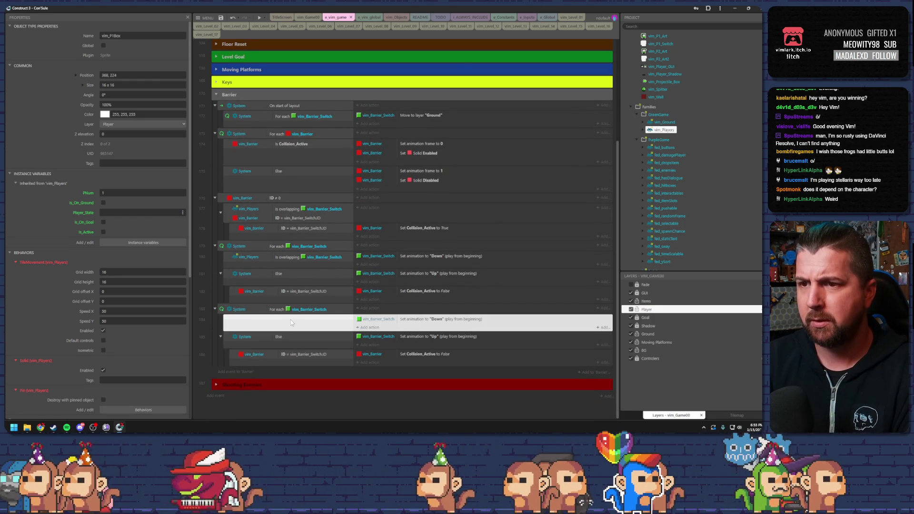
double_click(310, 321)
scroll(359, 196, "down", 3)
scroll(356, 254, "up", 2)
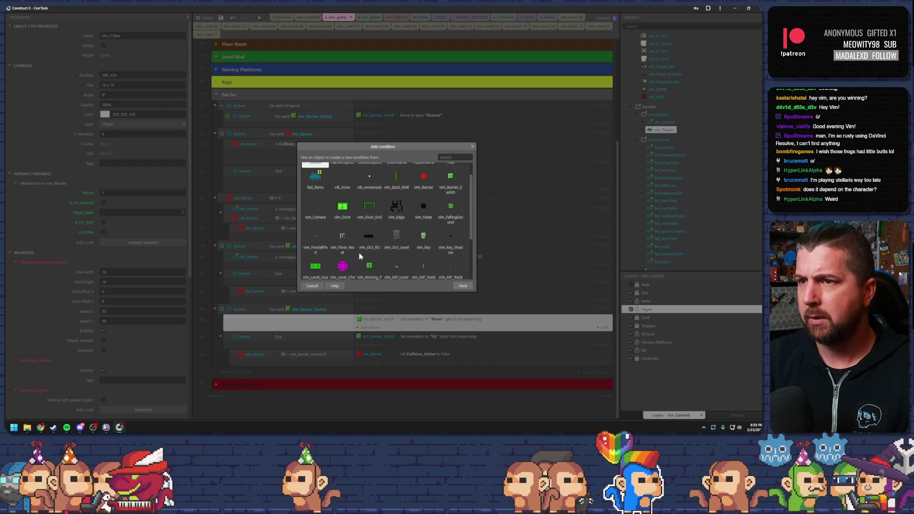
double_click(448, 184)
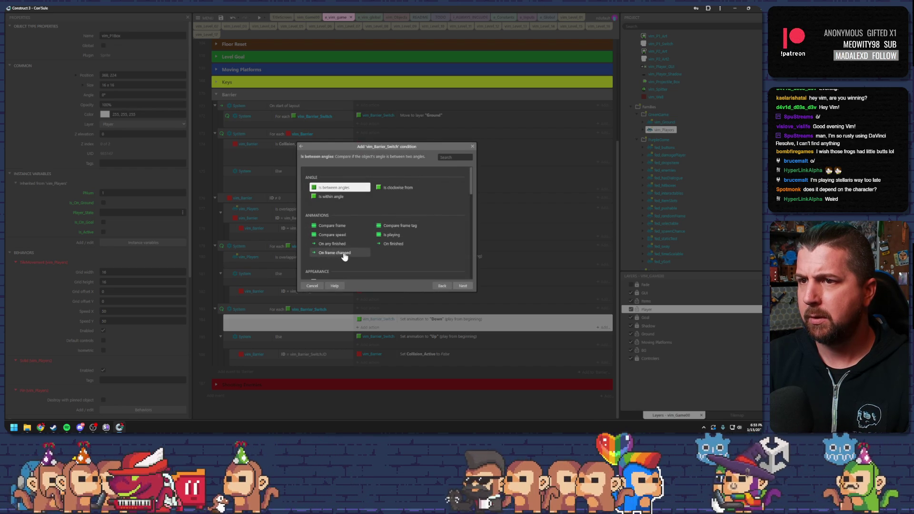
double_click(391, 235)
type("\"")
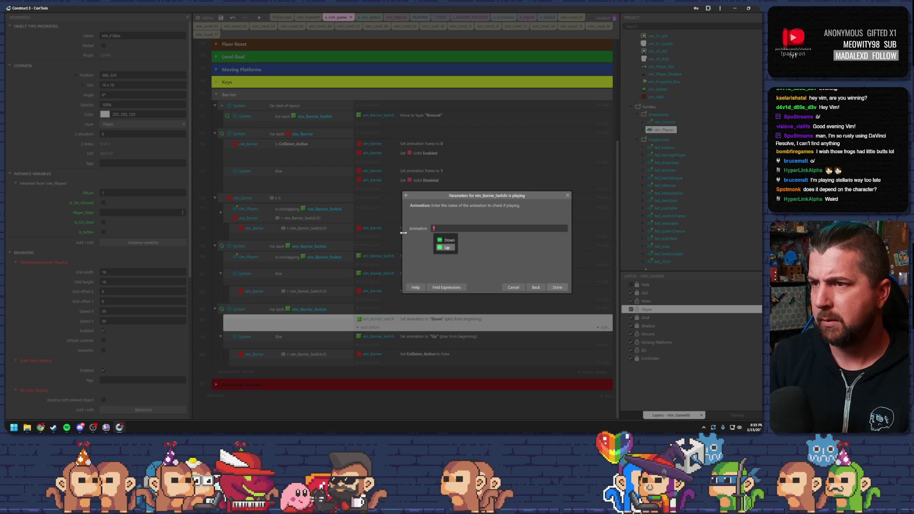
key("Up")
key("Return")
key("Return")
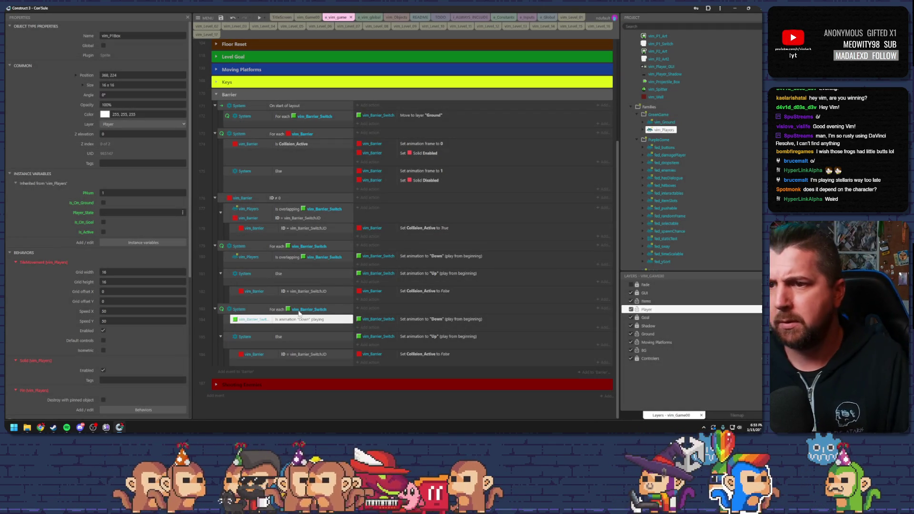
Add a blank sub-event and remove the copy's Else branch and Set animation to Down action
left_click(229, 325)
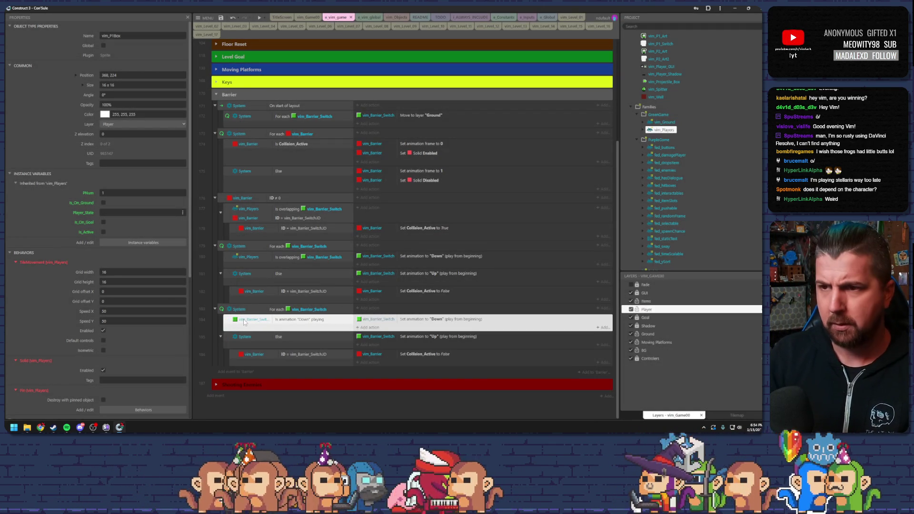
key("b")
left_click(226, 347)
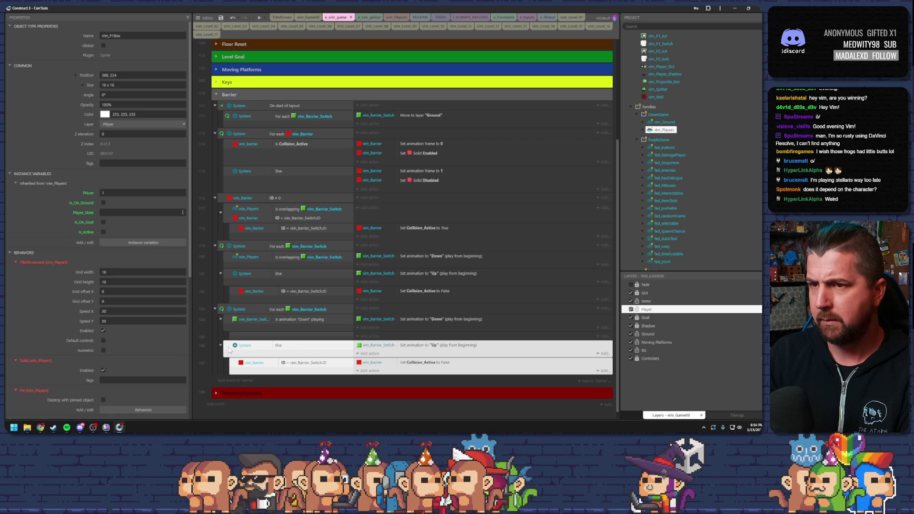
key("Delete")
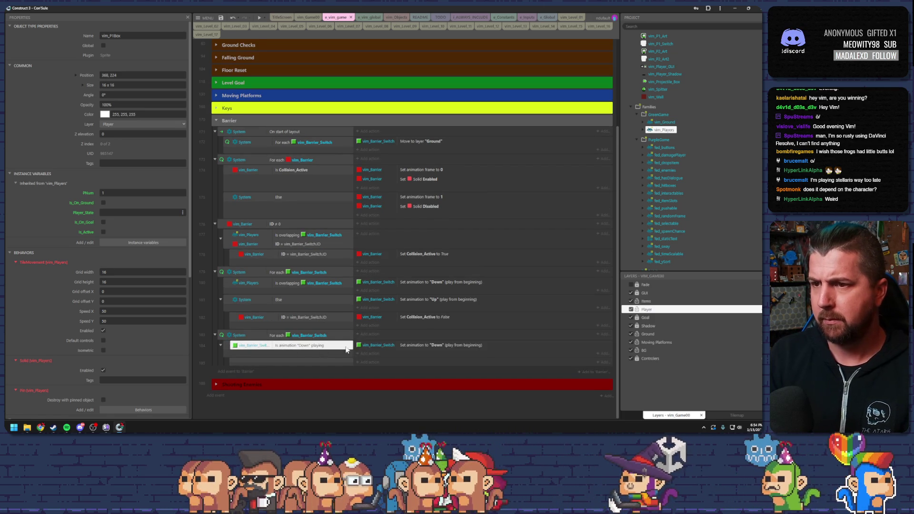
left_click(374, 348)
key("Delete")
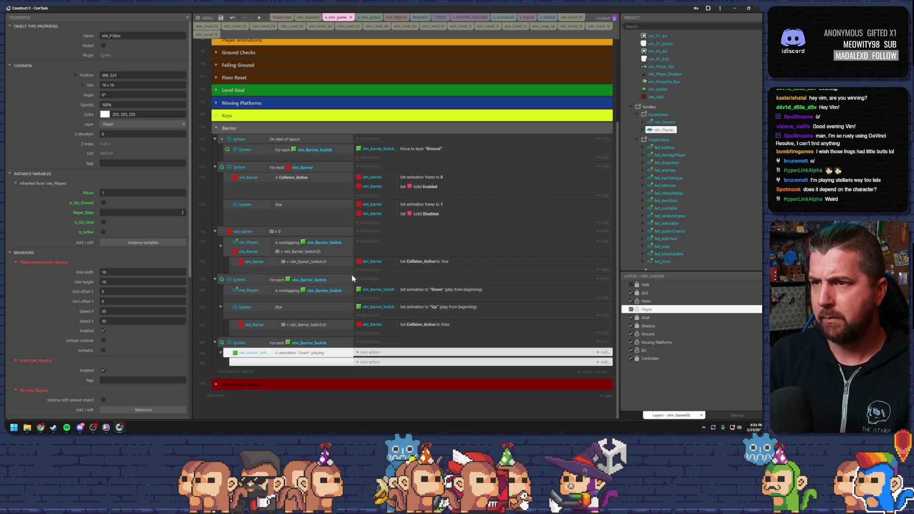
left_click(295, 363)
Move the barrier ID match condition and Set Collision_Active True action into the new sub-event
left_click(307, 326)
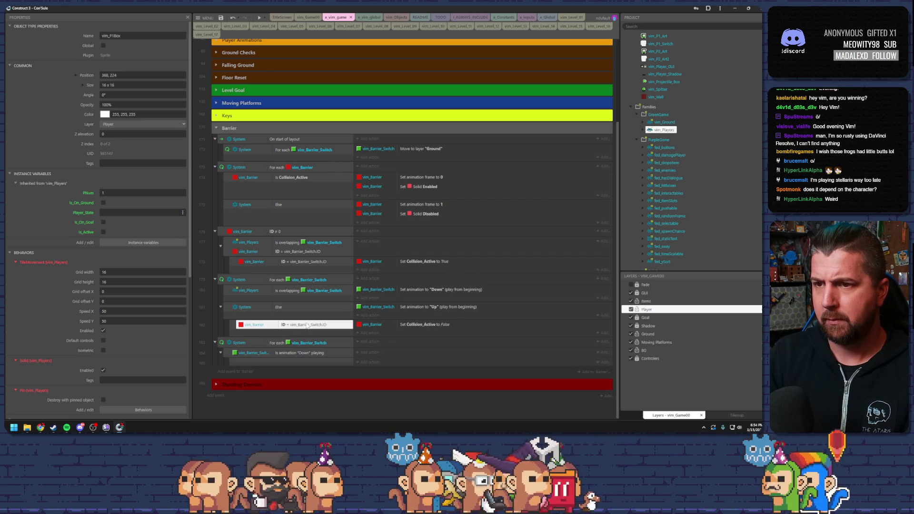
left_click_drag(312, 361, 312, 363)
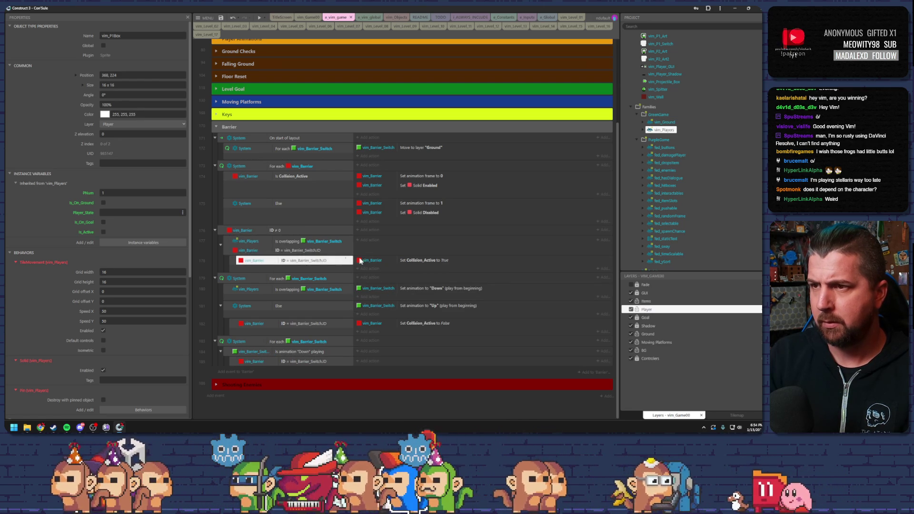
left_click(390, 262)
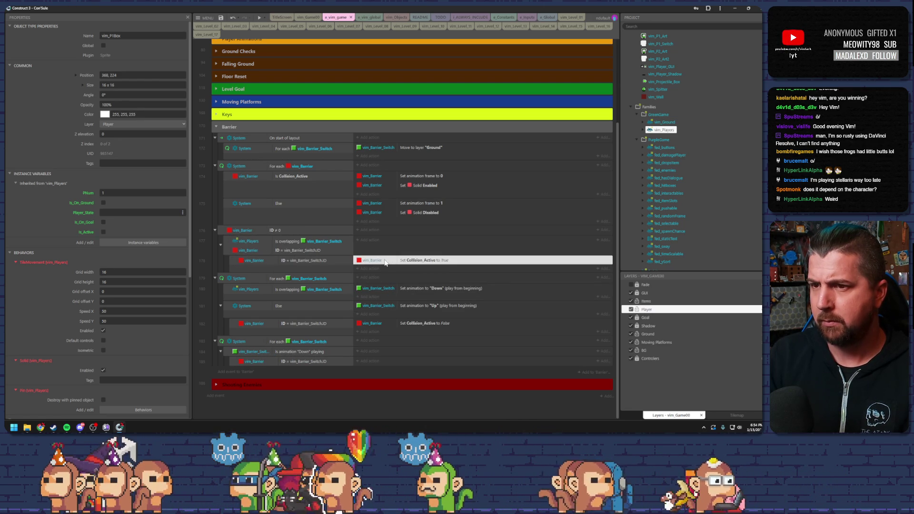
left_click_drag(380, 362, 380, 363)
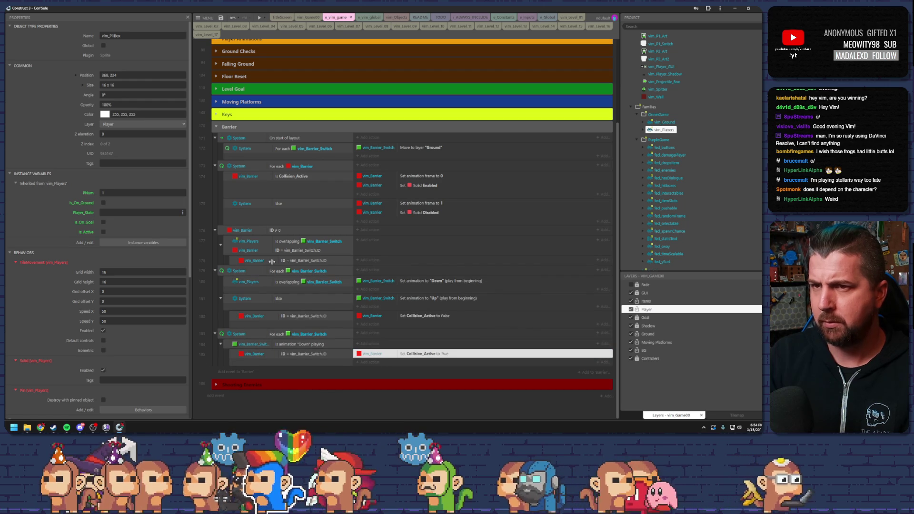
left_click(220, 231)
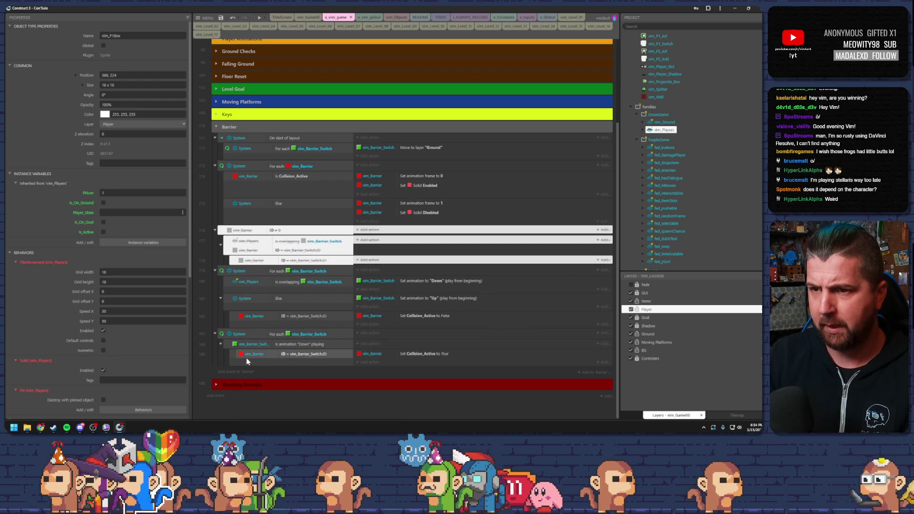
left_click(233, 356)
left_click(228, 345)
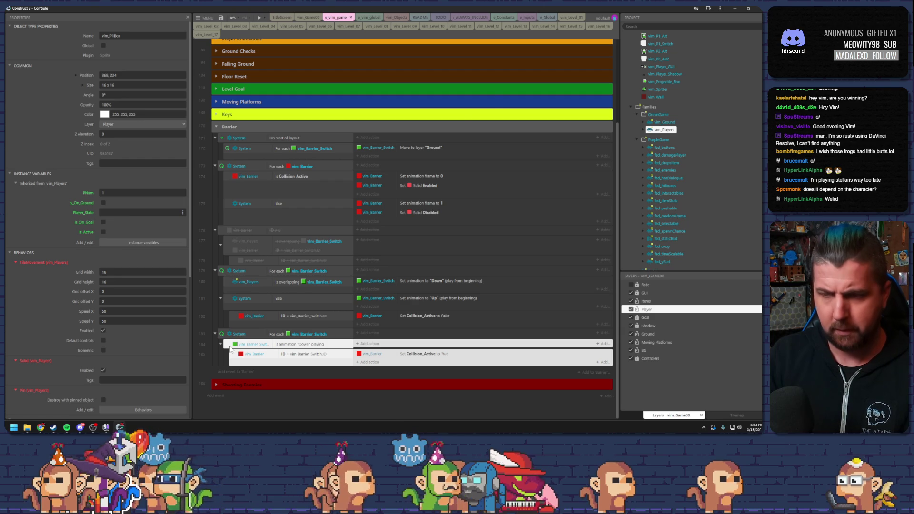
Add an Else event whose copied ID-match action sets Collision_Active to False
key("x")
left_click(294, 343)
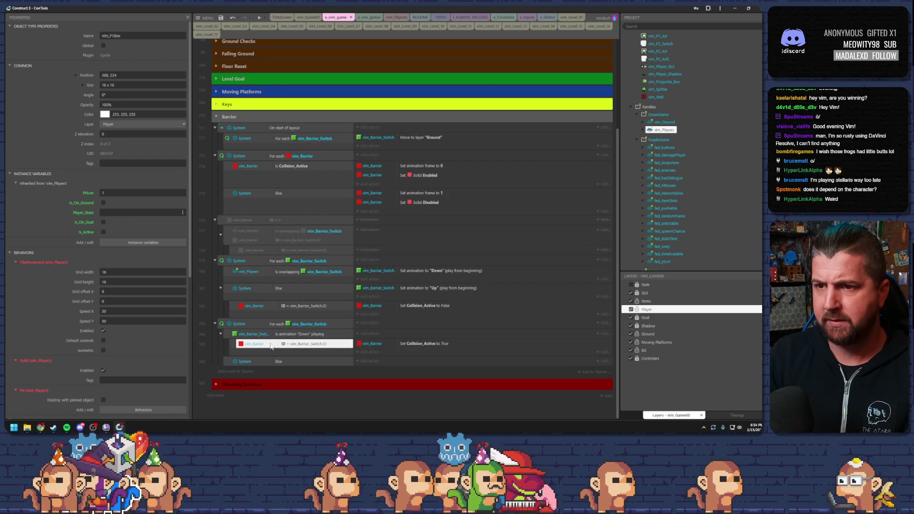
left_click(234, 346)
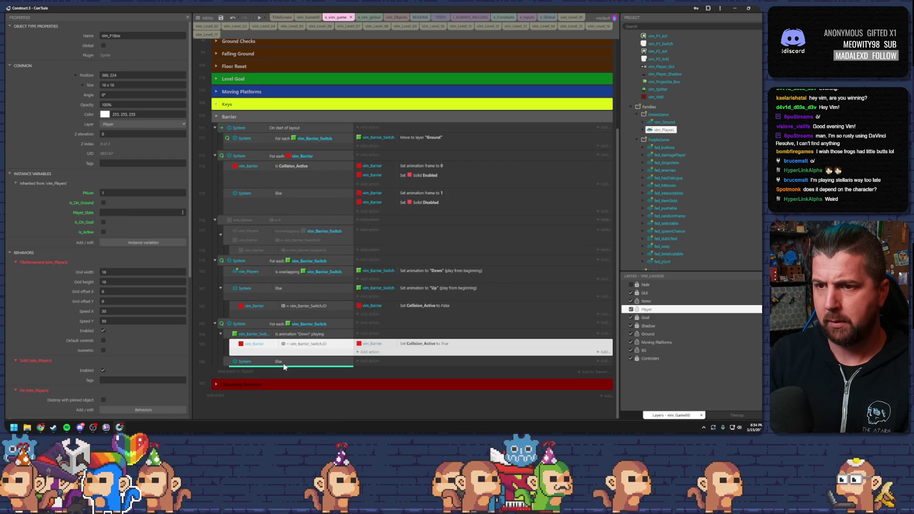
left_click_drag(281, 367, 295, 368)
double_click(419, 352)
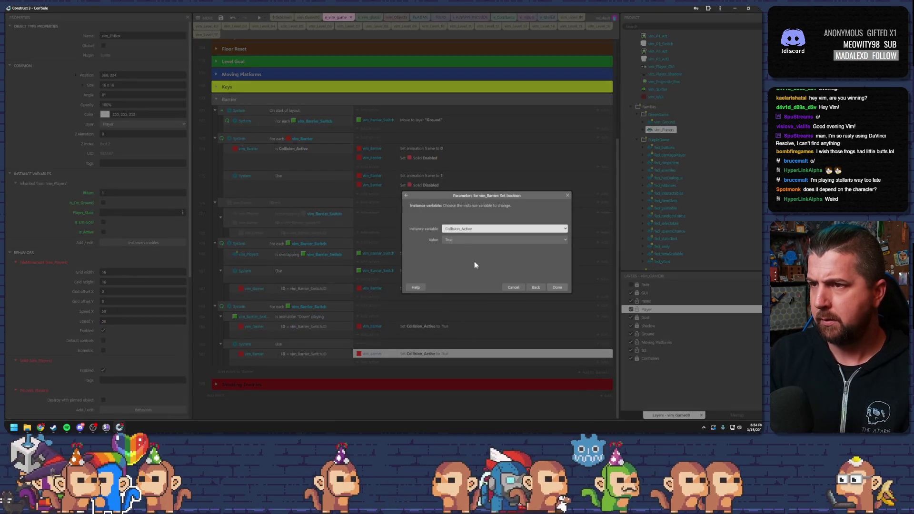
left_click(464, 237)
left_click(462, 249)
left_click(558, 288)
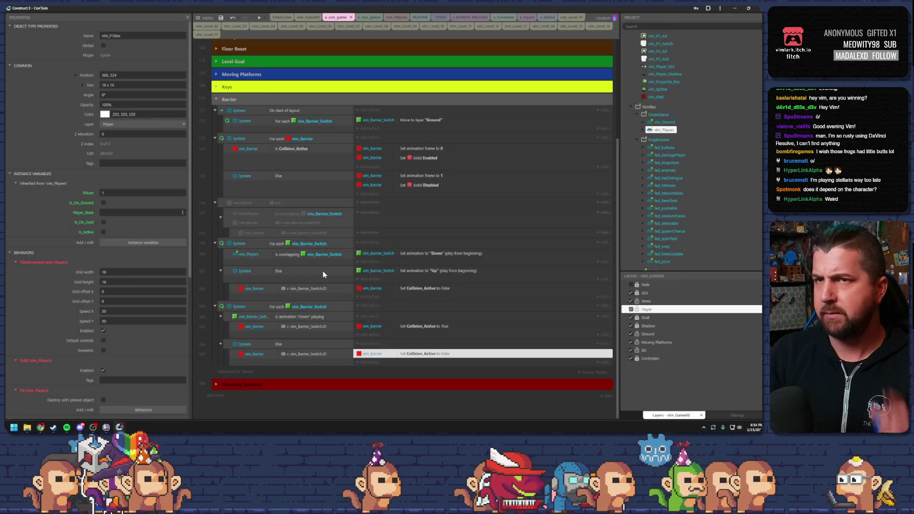
Preview lvl 00, step both players on and off the switches to test the red barriers, and close it
key("F5")
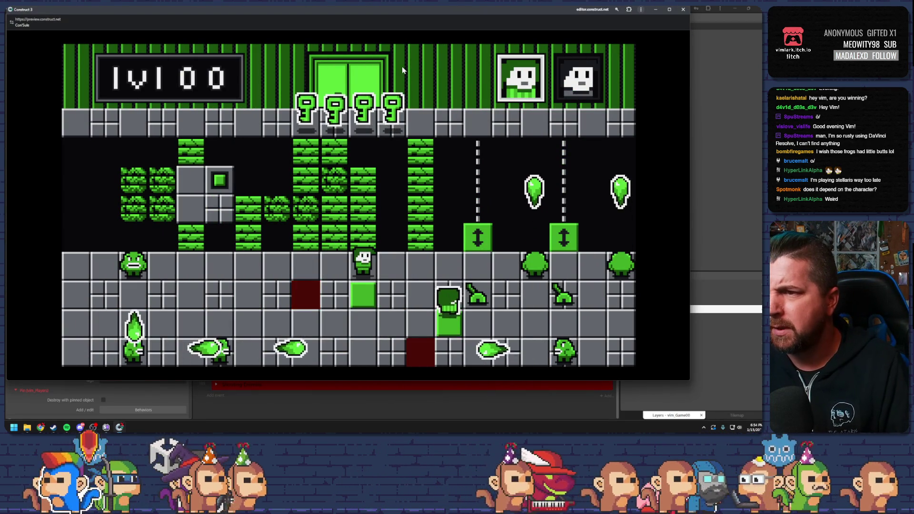
key("Down")
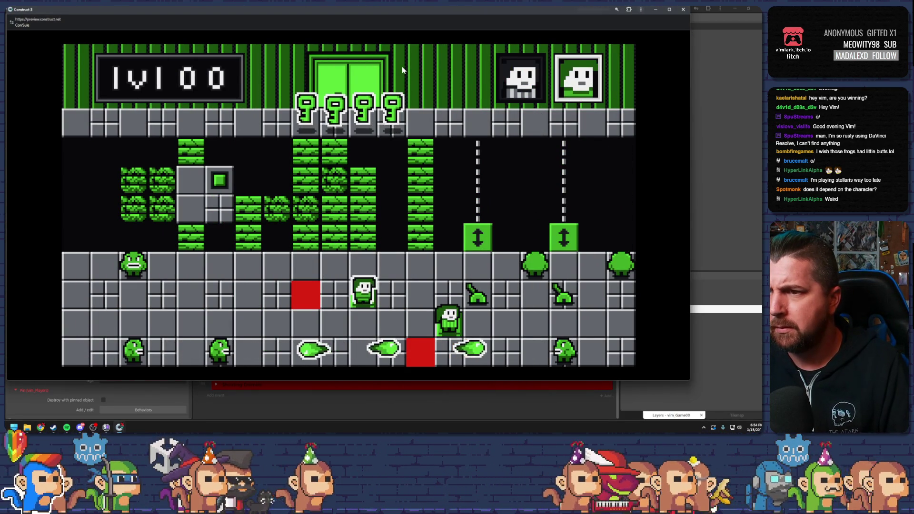
key("Up")
key("Down")
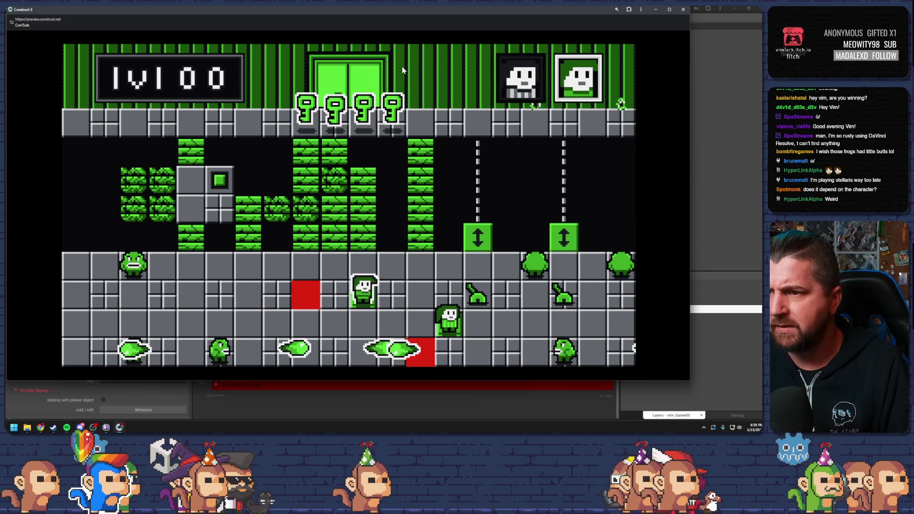
key("Right")
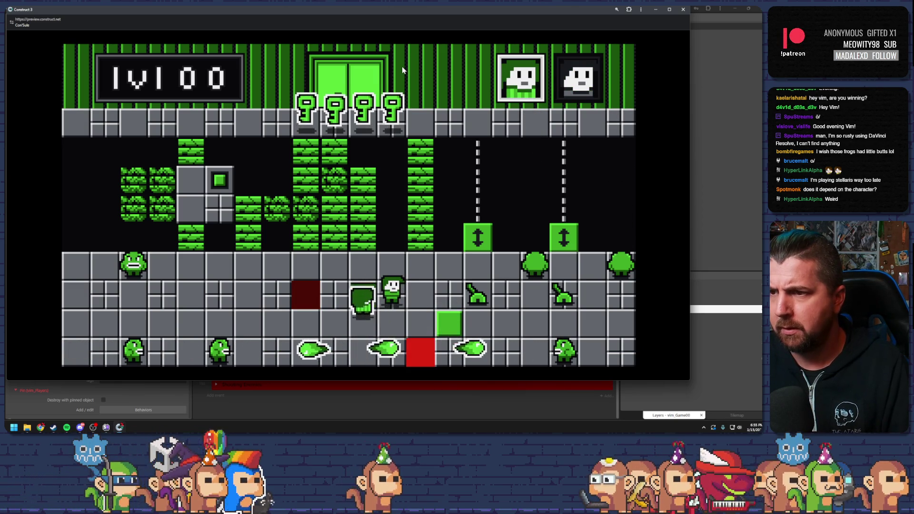
key("Right")
key("Down")
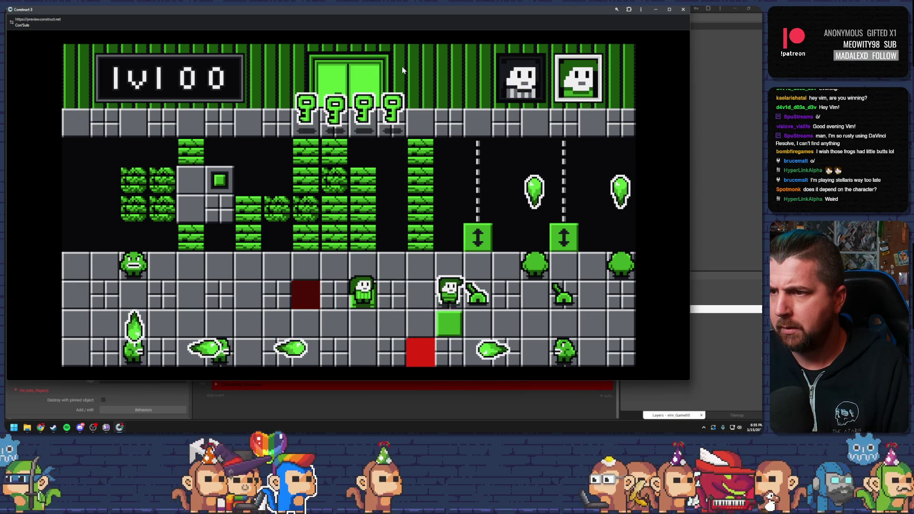
key("Down")
key("space")
key("Right")
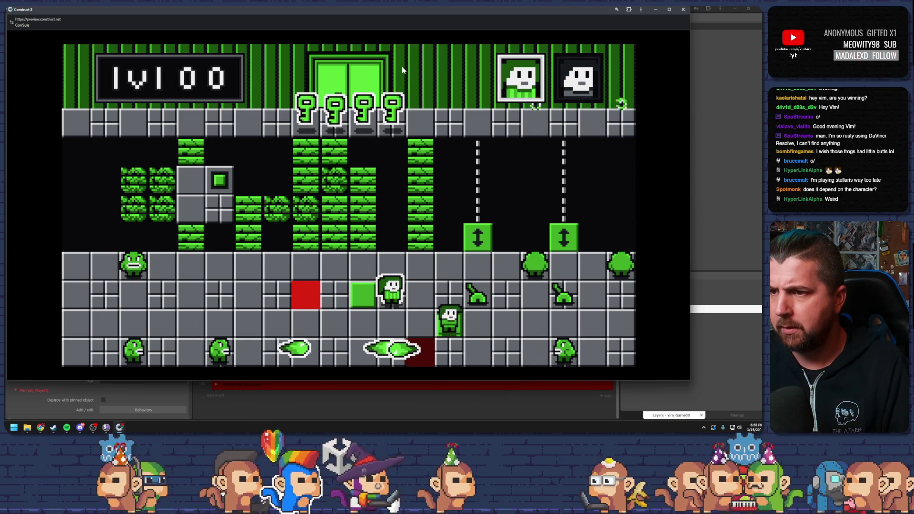
key("Left")
key("space")
key("Up")
key("space")
key("Right")
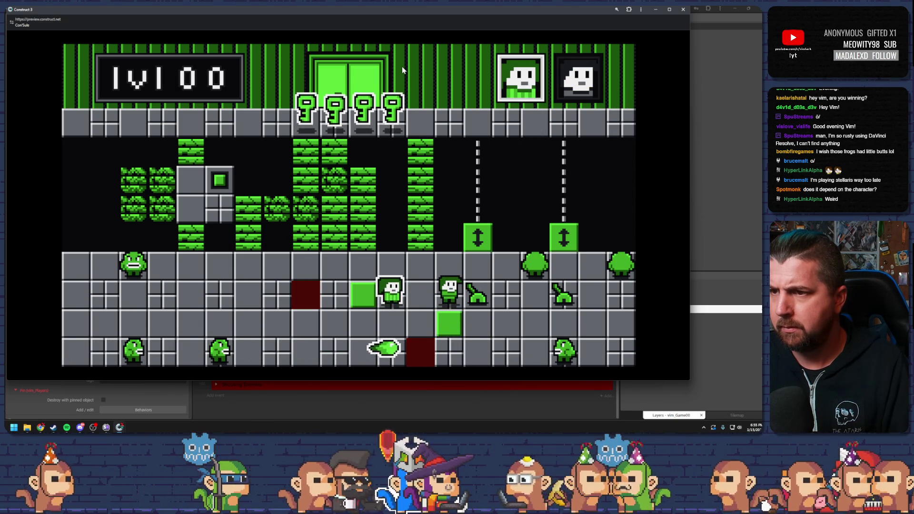
left_click(683, 9)
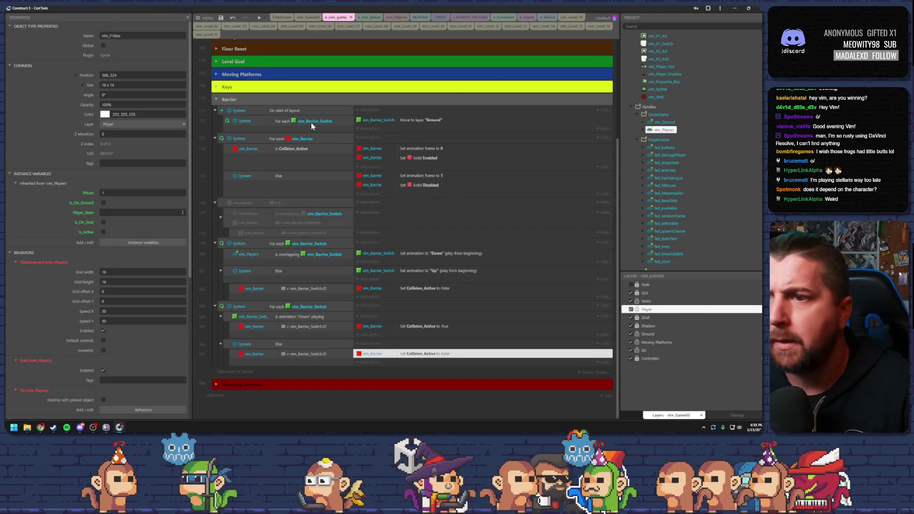
Delete the disabled old barrier ID block
left_click(219, 204)
key("Delete")
left_click(358, 288)
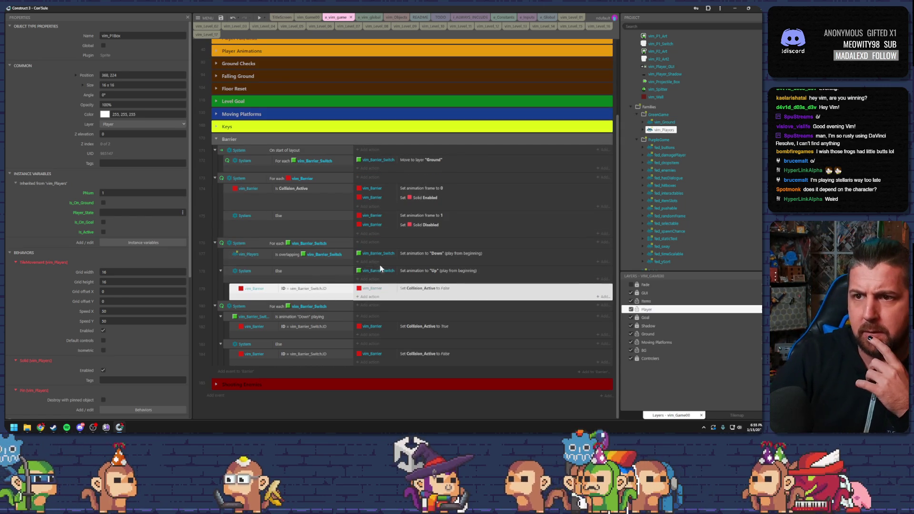
left_click(220, 245)
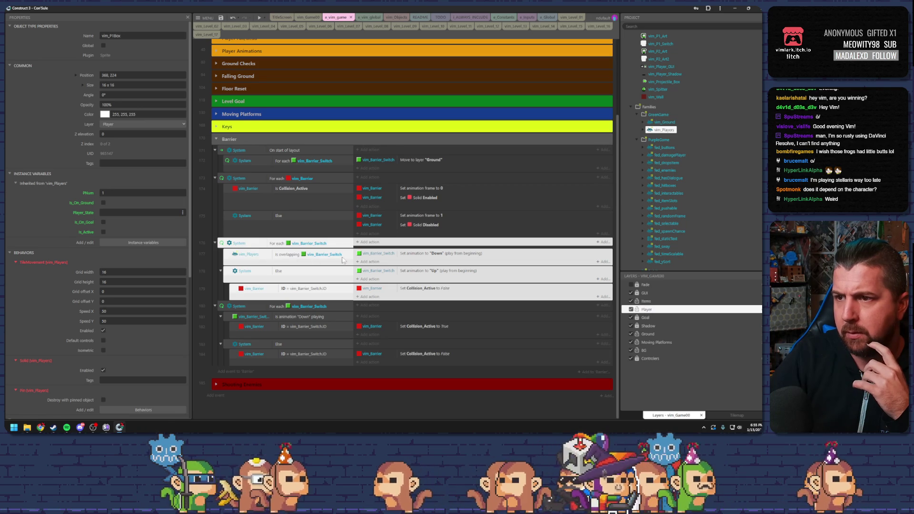
Comment the second switch block: barriers set active based on connected switches animation
left_click(222, 308)
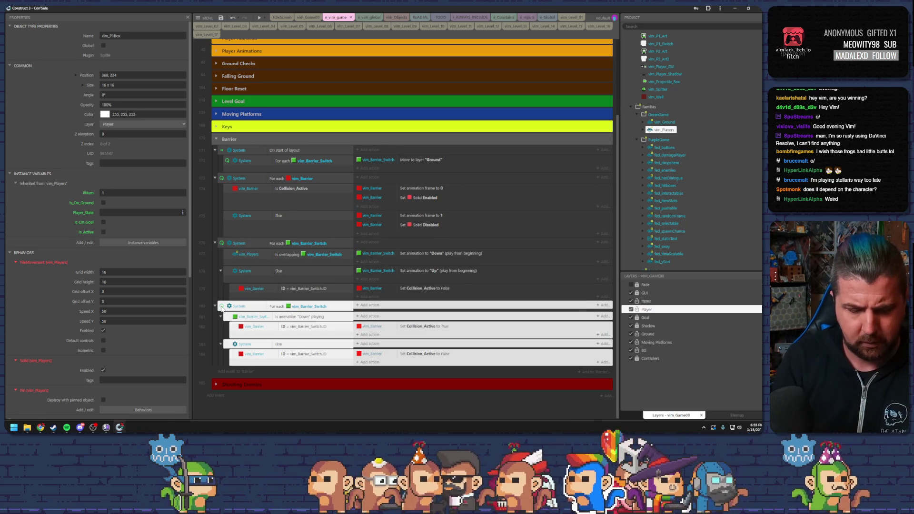
left_click_drag(220, 307, 221, 309)
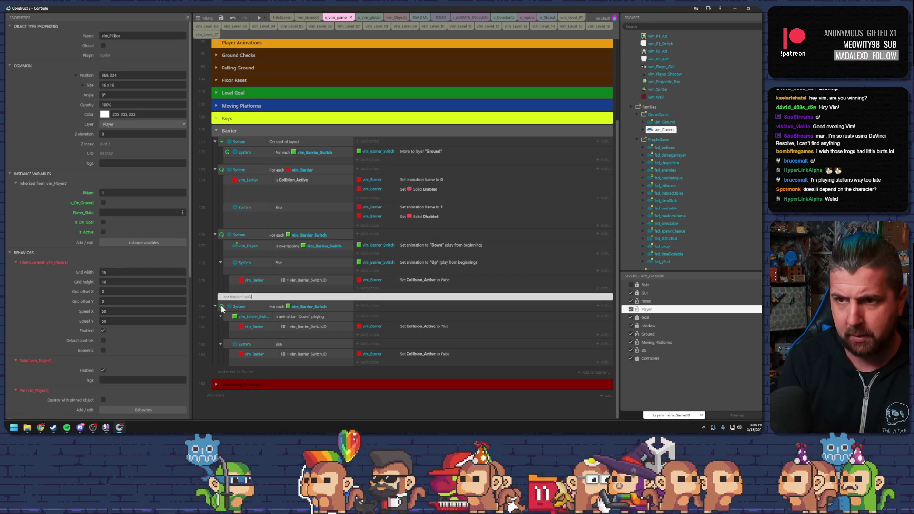
type("Set Barriers active or no")
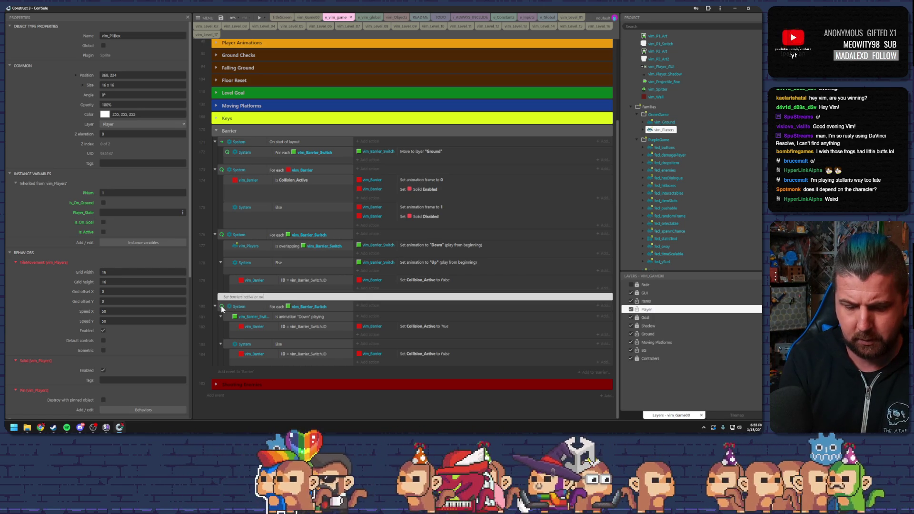
type("t based on ")
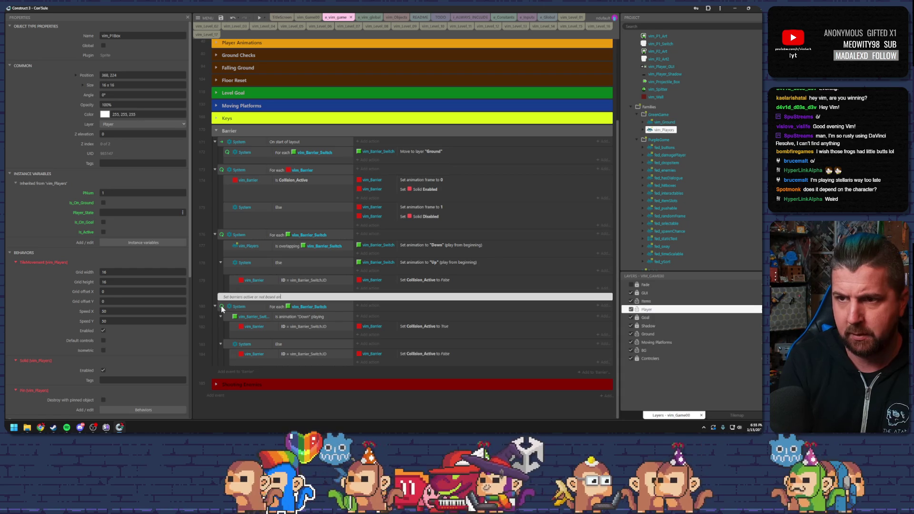
type("connect")
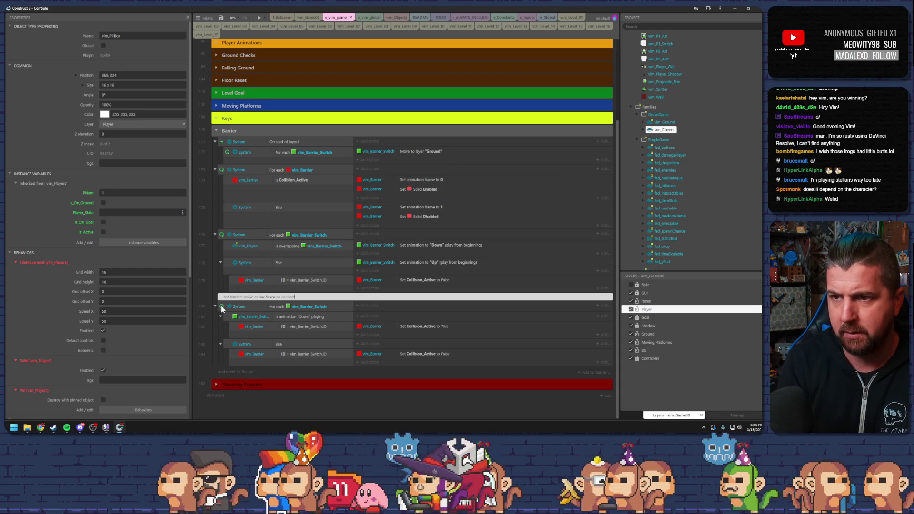
type("ed swit")
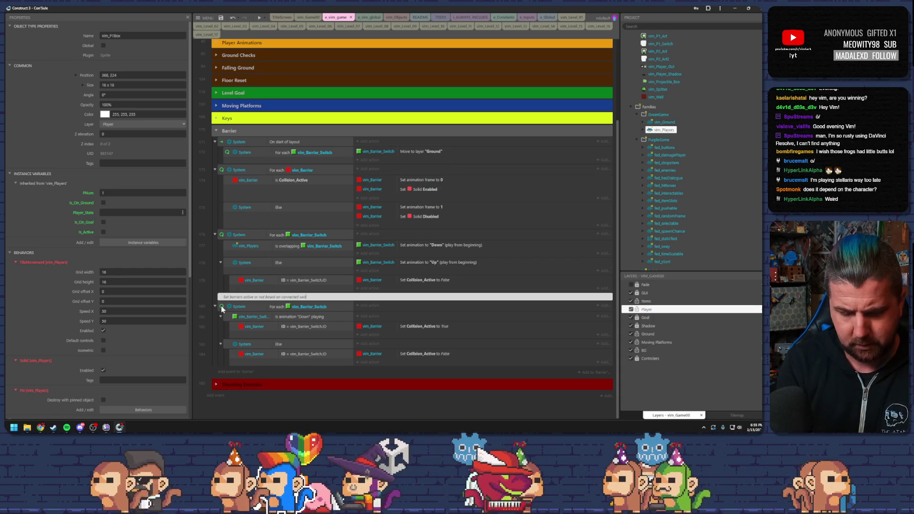
type("ches")
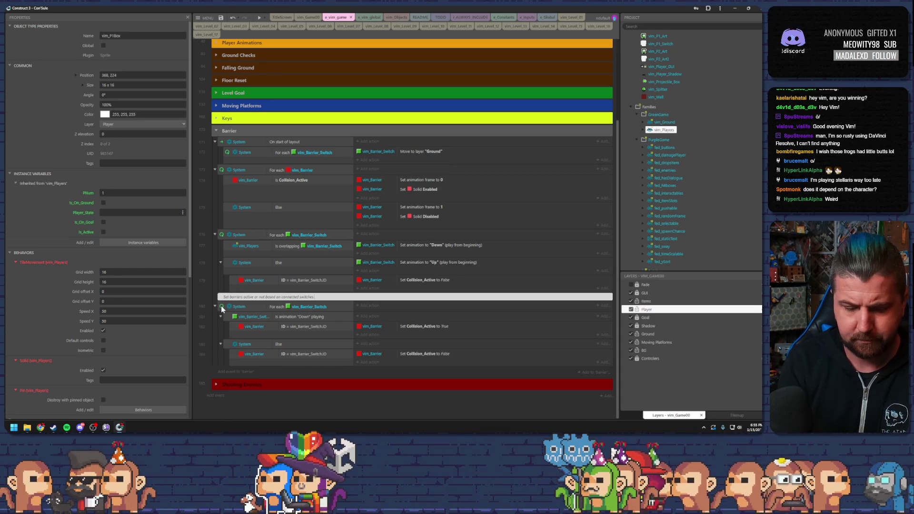
type(" animation")
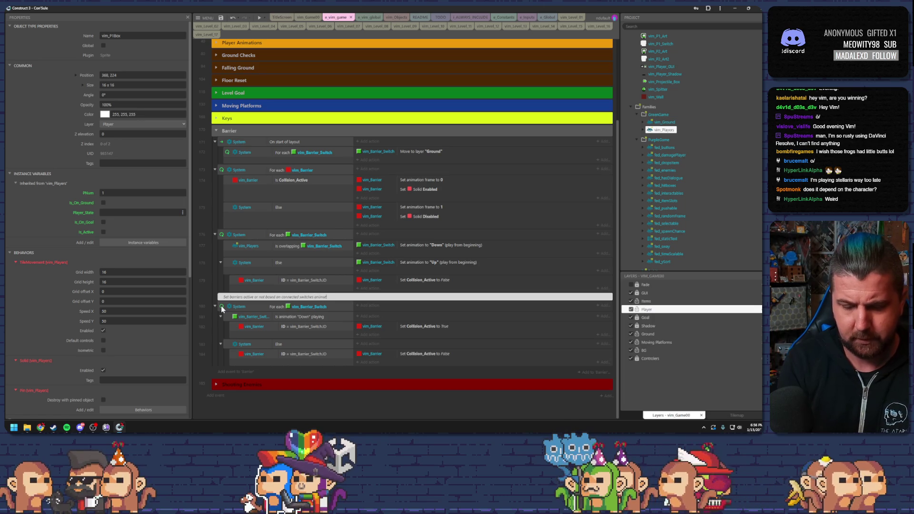
key("Return")
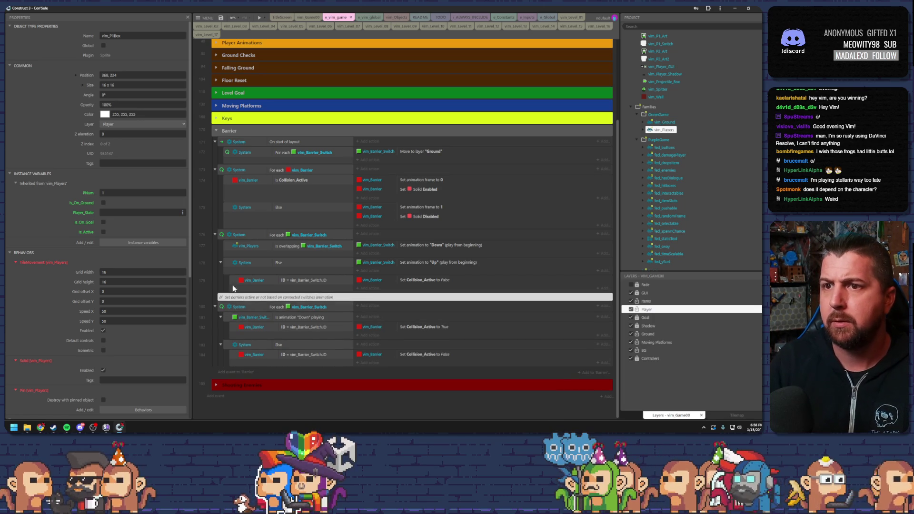
Collapse the Barrier event group and save the project
left_click(226, 241)
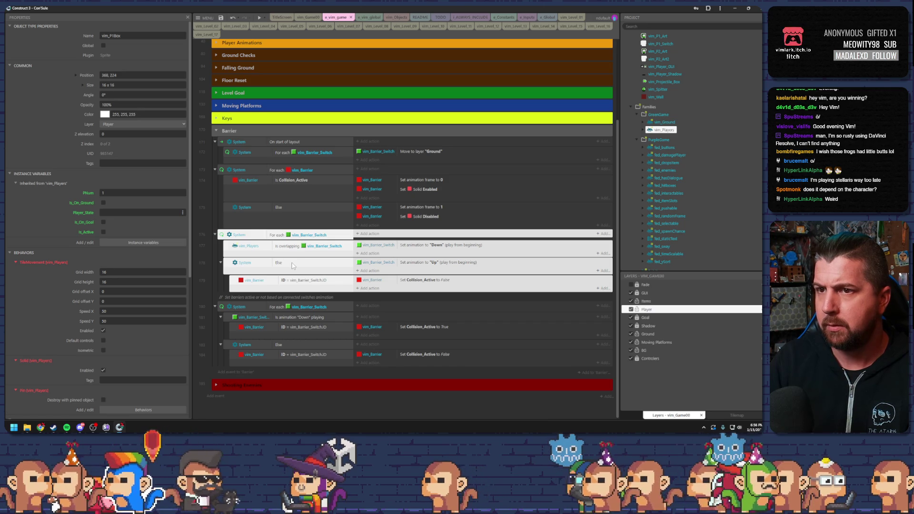
key("a")
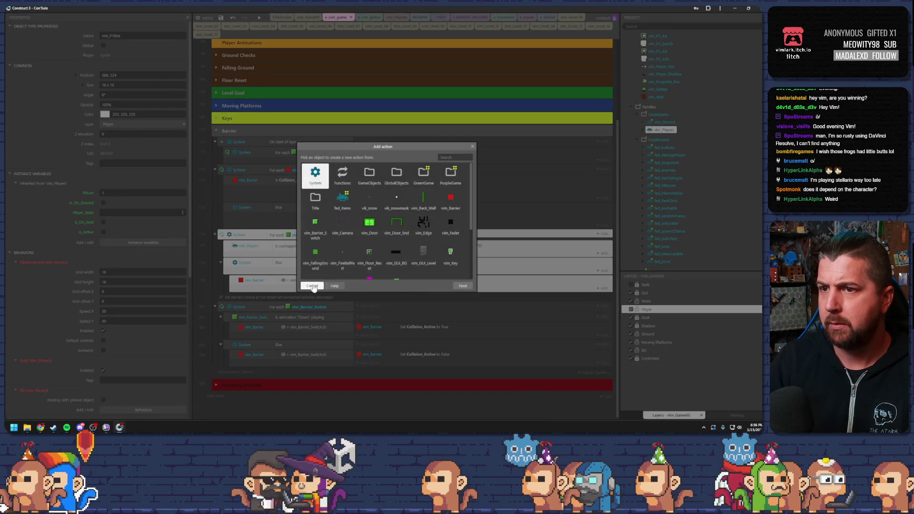
left_click(312, 287)
left_click(216, 130)
key("ctrl+s")
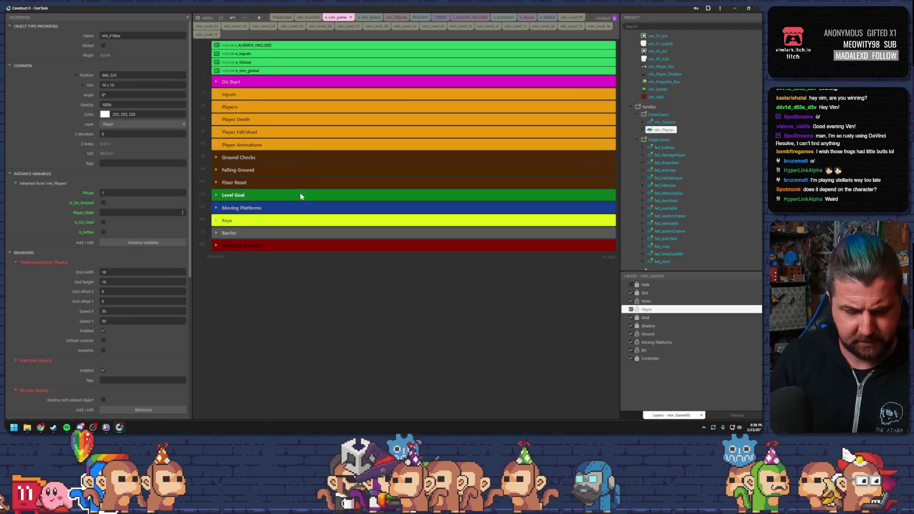
Launch GitHub Desktop, commit four files to Vim_Green as "Fixed bug with barrier switches", then close it
key("super")
type("git")
key("Return")
type("Was not activating correctly depending on player, now works correctly")
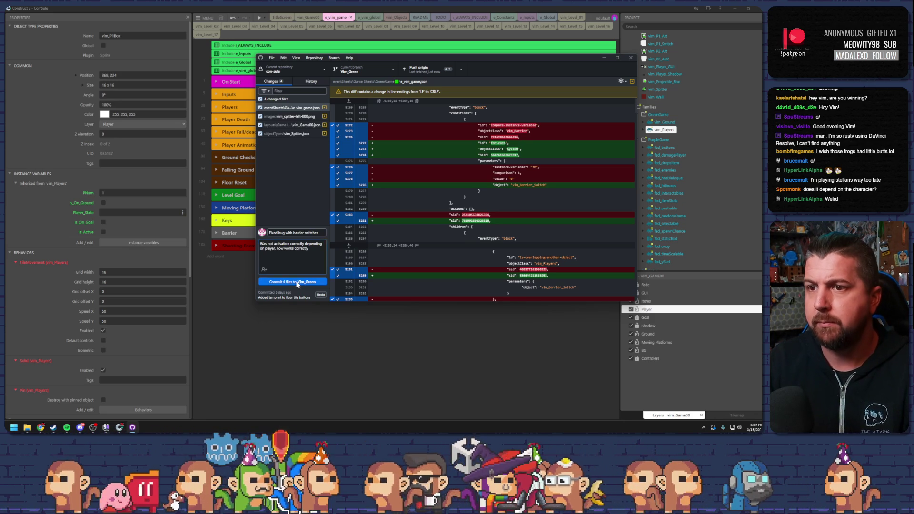
left_click(297, 282)
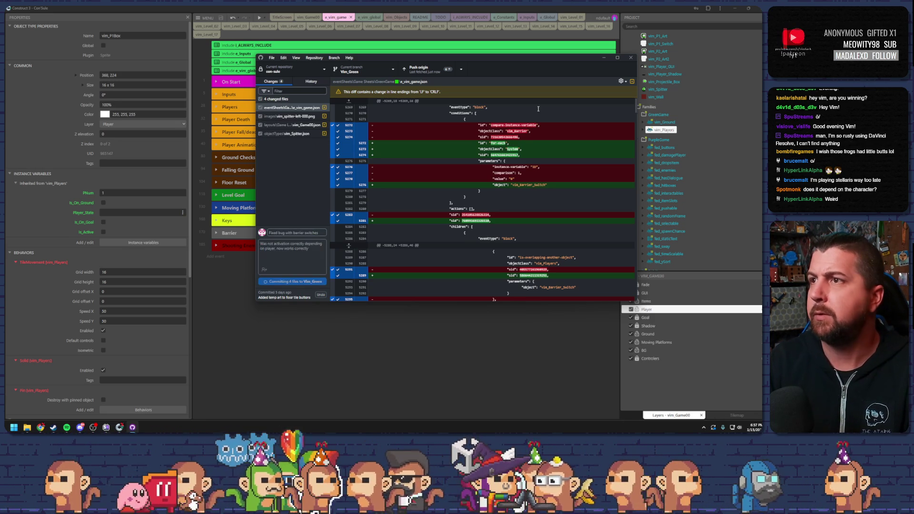
left_click(604, 58)
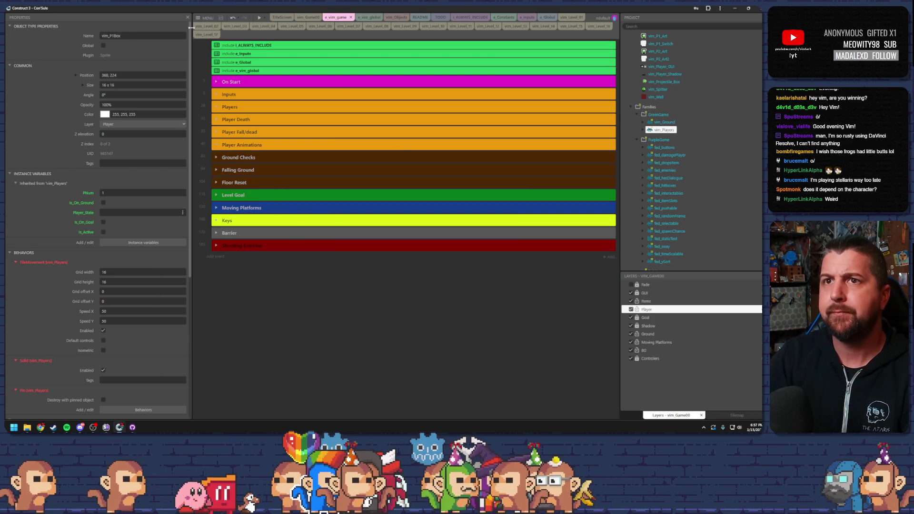
Preview vim_Level_17 full-screen, then close the preview
left_click(208, 35)
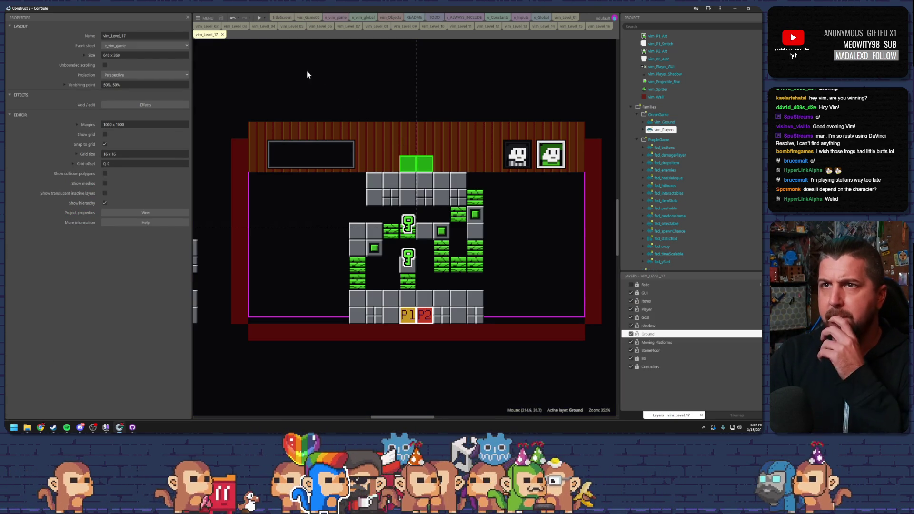
left_click(260, 18)
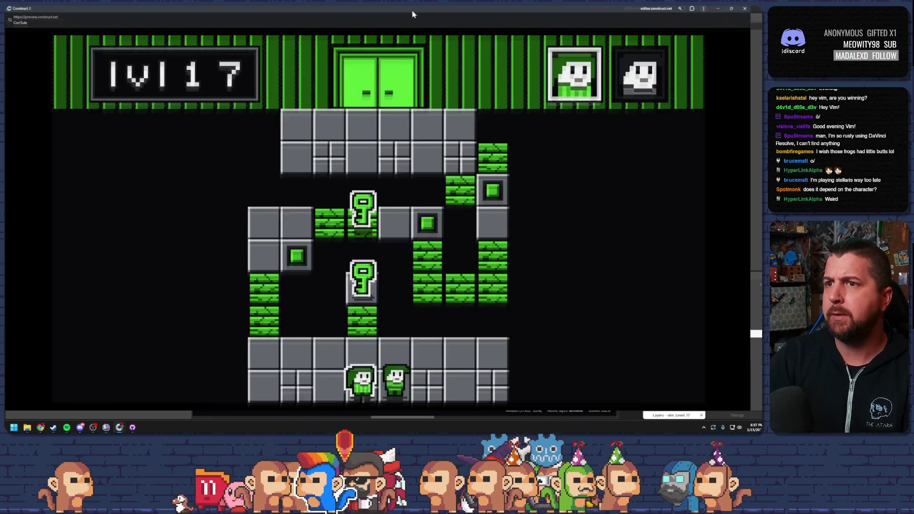
double_click(413, 12)
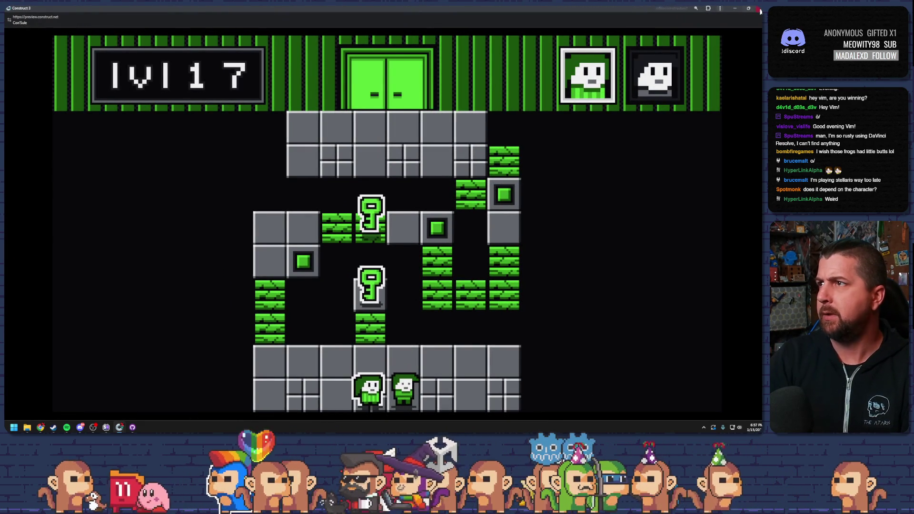
left_click(759, 9)
Preview vim_Level_14 and move the players, swapping characters and climbing onto the stone block
left_click(571, 26)
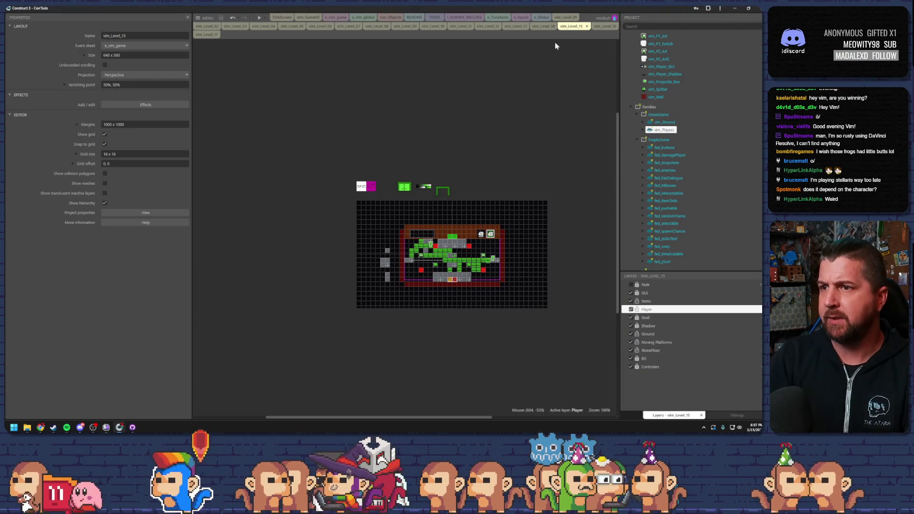
scroll(493, 192, "up", 4)
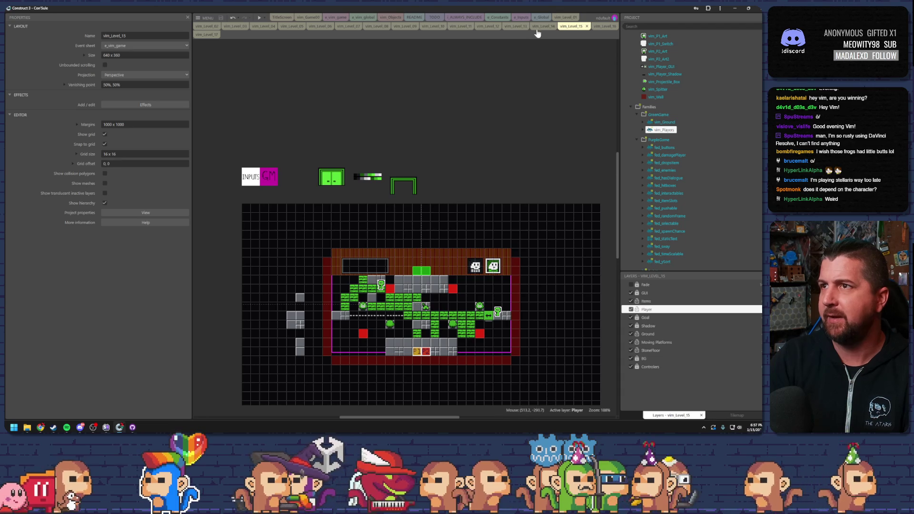
left_click(543, 26)
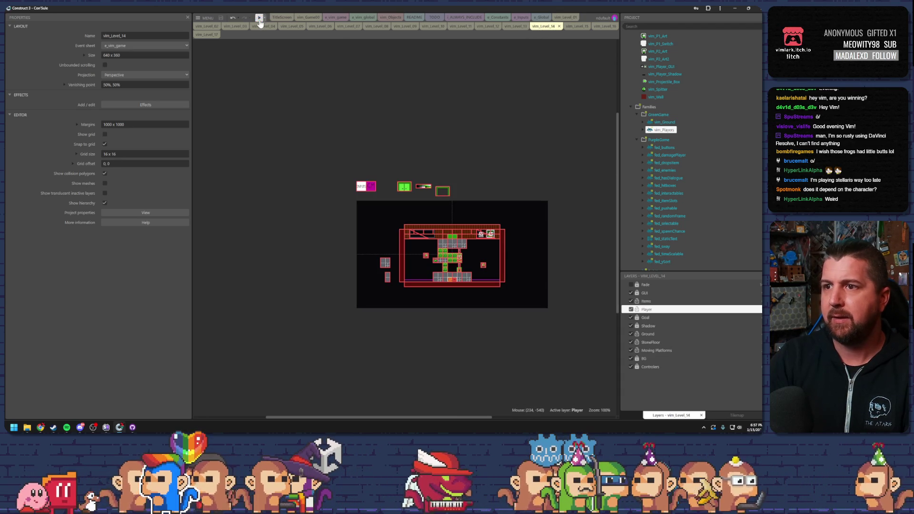
left_click(258, 19)
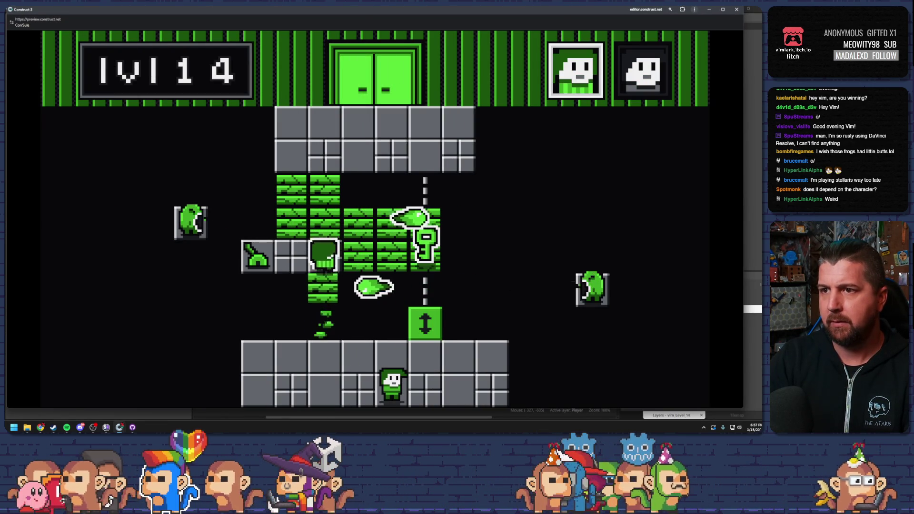
key("space")
key("space")
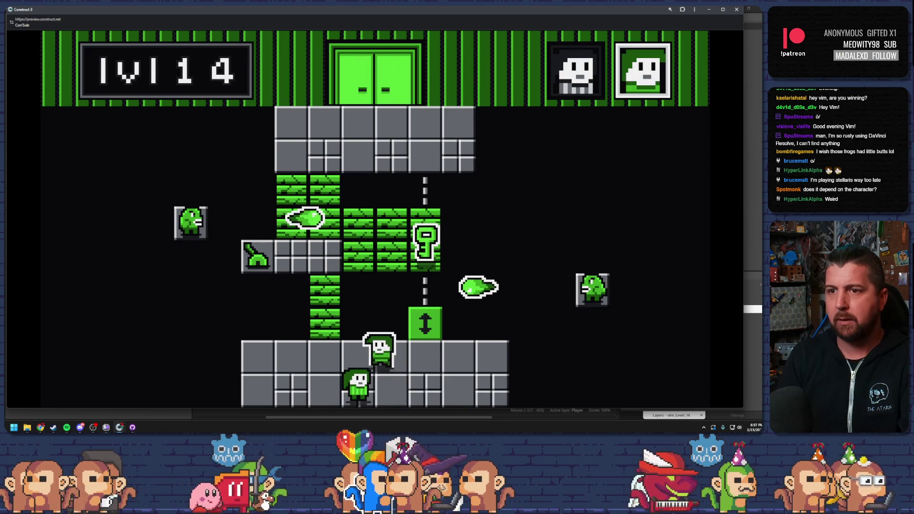
key("Up")
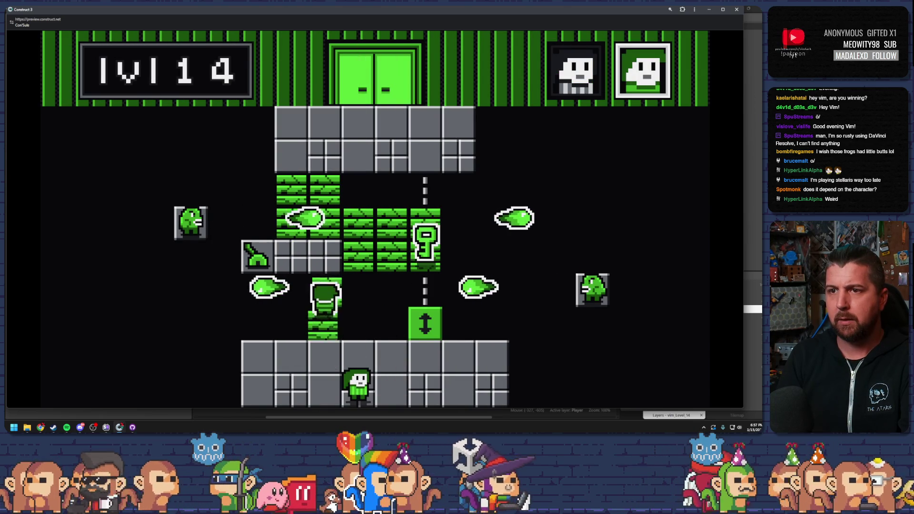
key("Left")
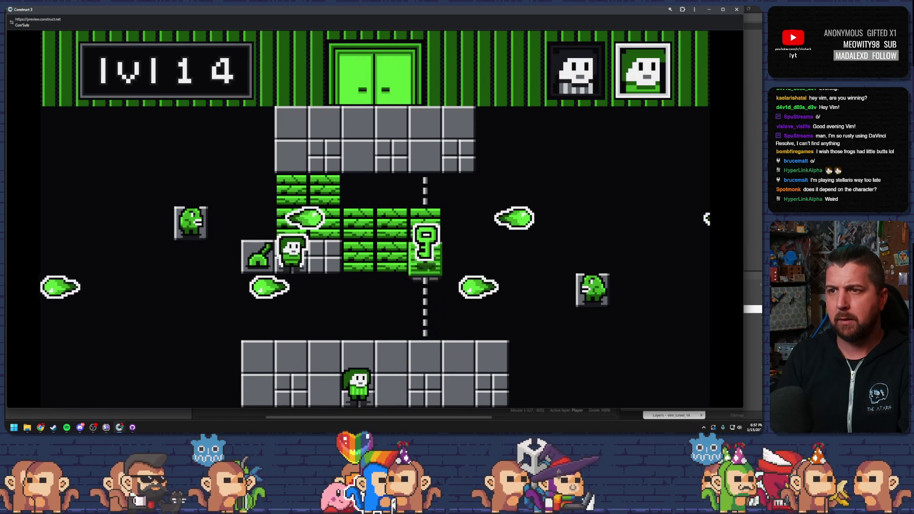
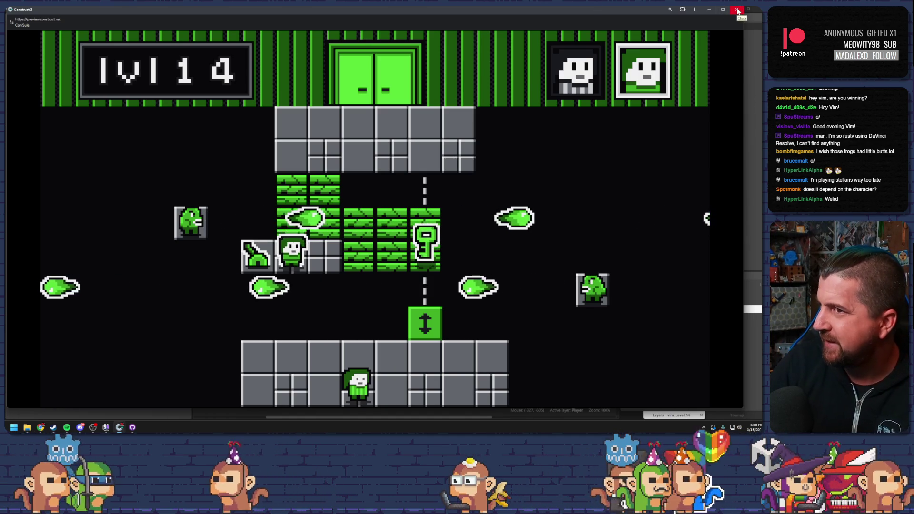
Close the level 14 preview and start a playtest of level 09
left_click(738, 10)
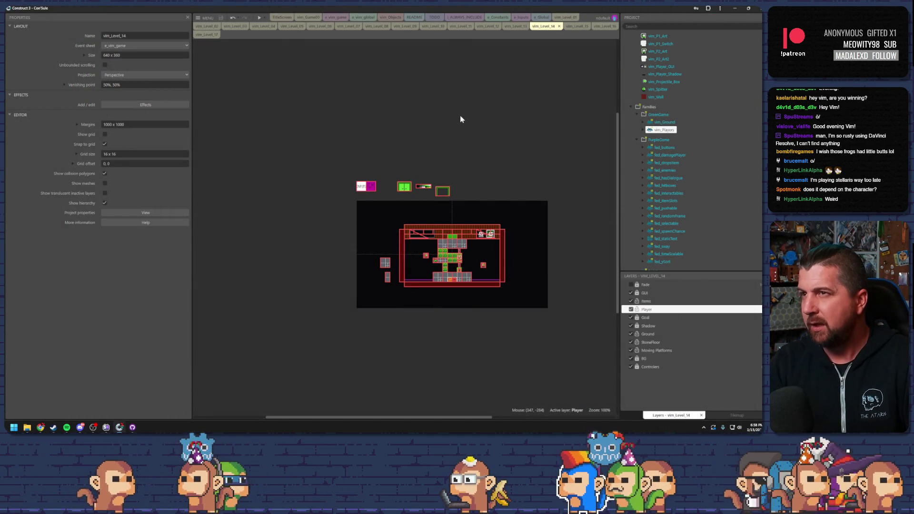
left_click(406, 26)
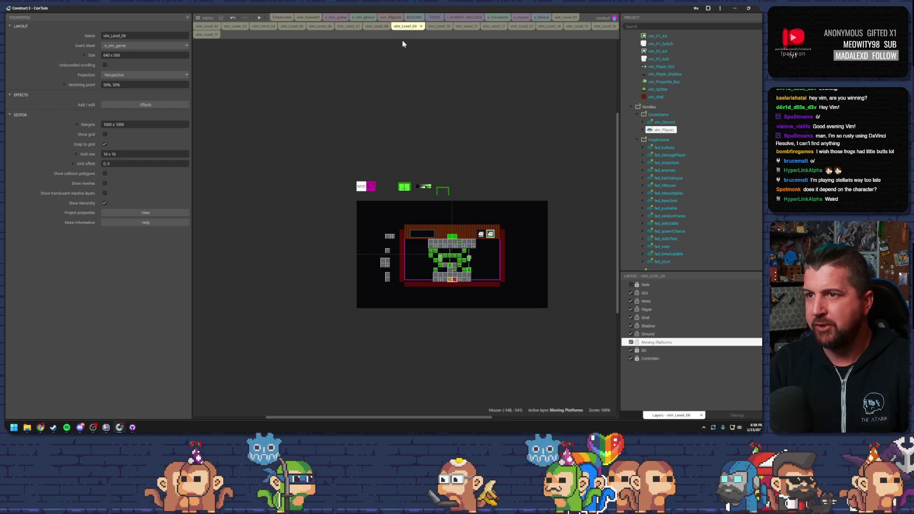
left_click(260, 19)
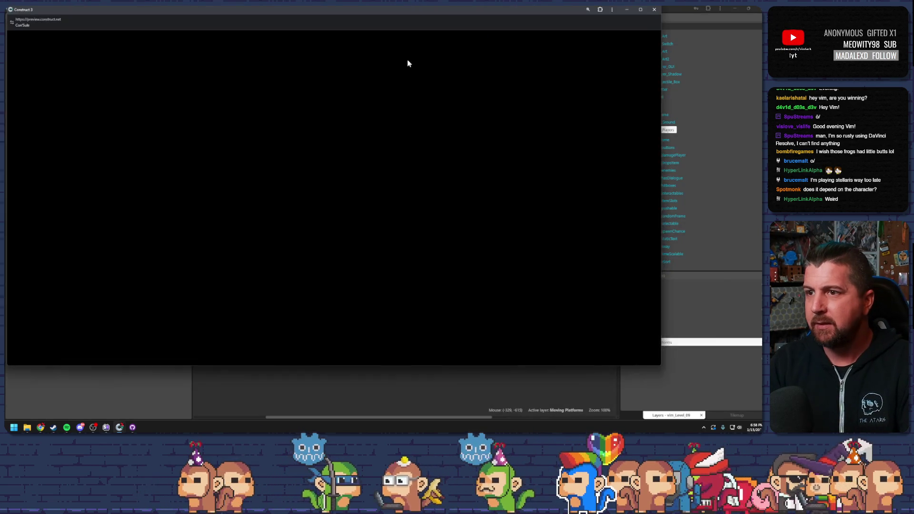
Ride the first character up the right lift and walk it left toward the lever
key("Up")
key("Right")
key("Right")
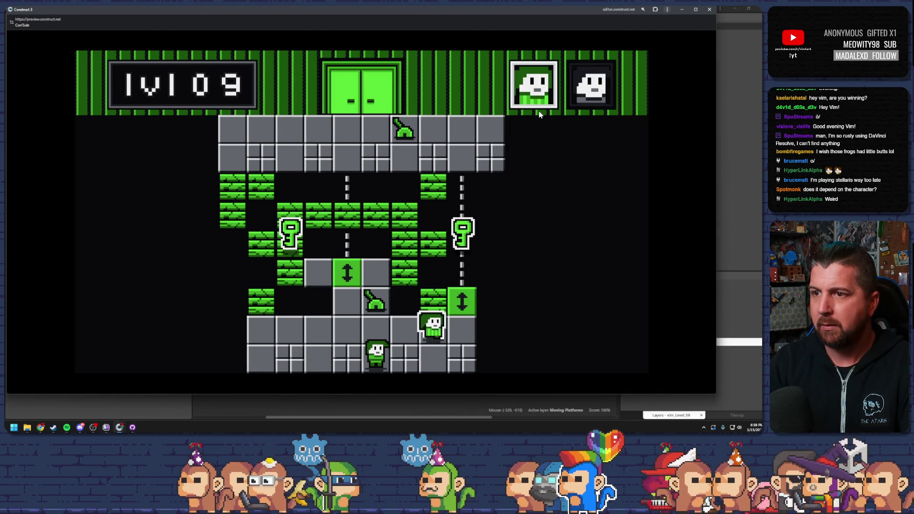
key("Up")
key("space")
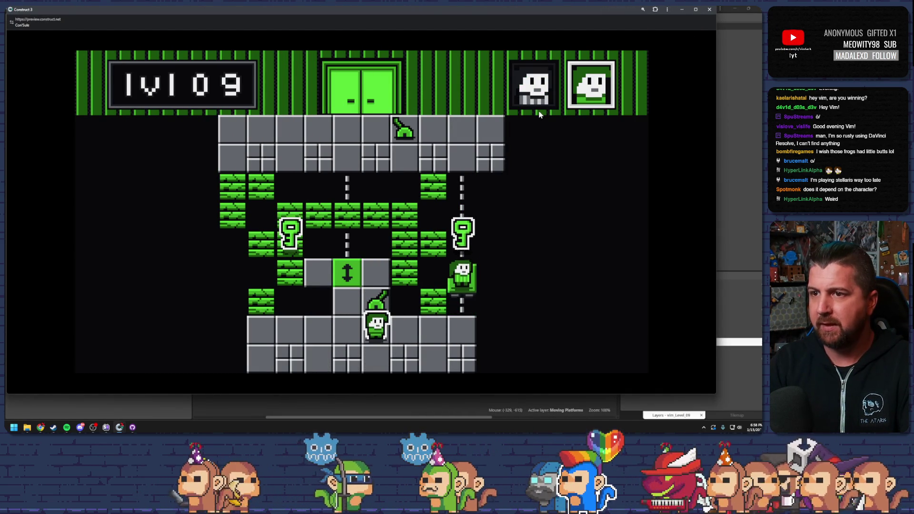
key("space")
key("Up")
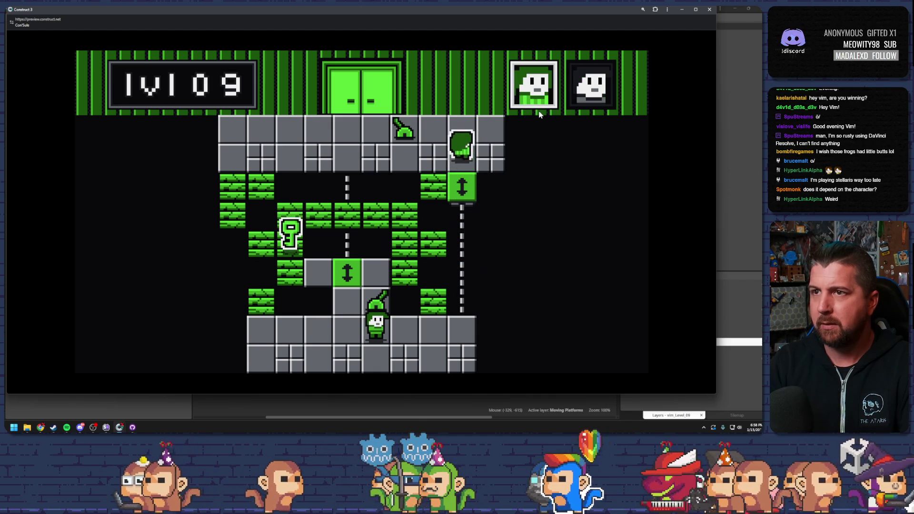
key("Left")
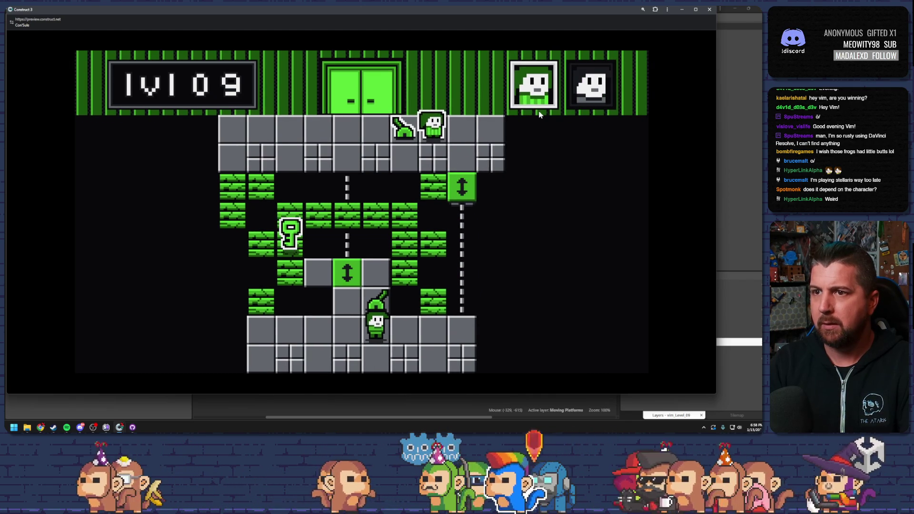
Take the second character up the middle lift beside the key, then close the preview
key("space")
key("Left")
key("Up")
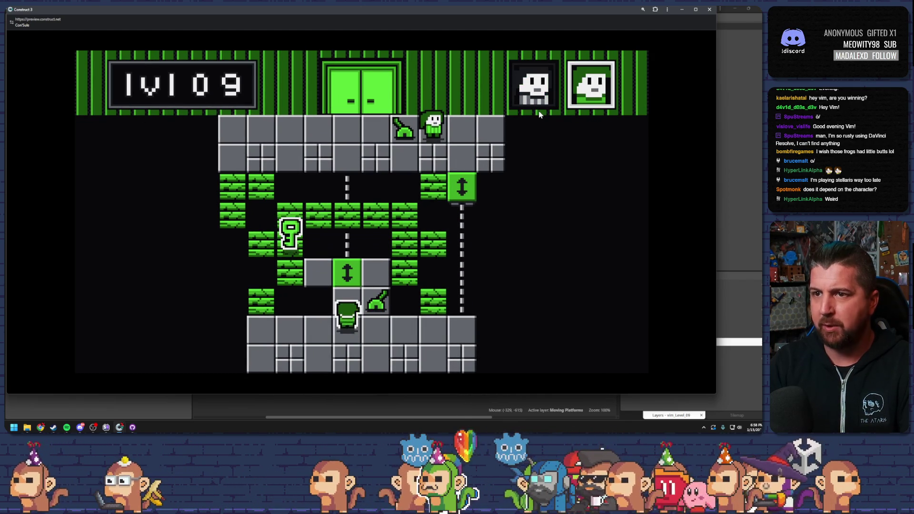
key("Left")
key("alt+F4")
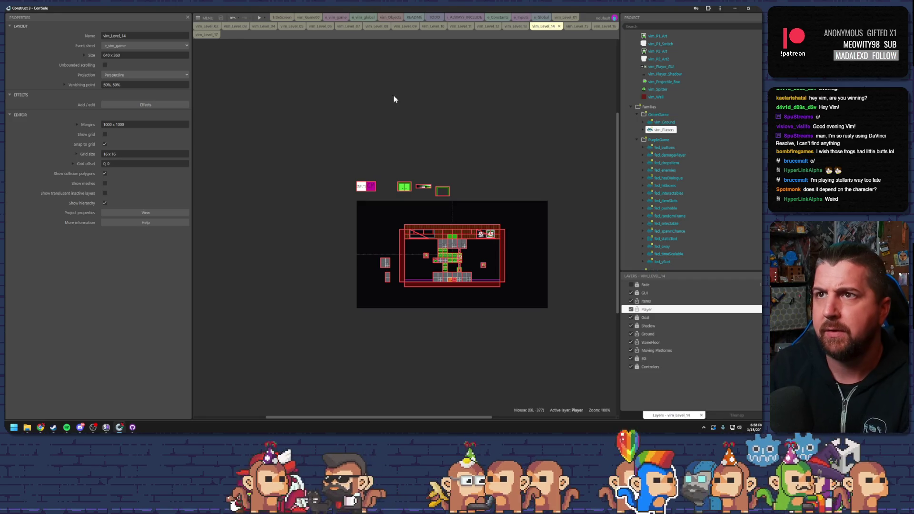
left_click(335, 18)
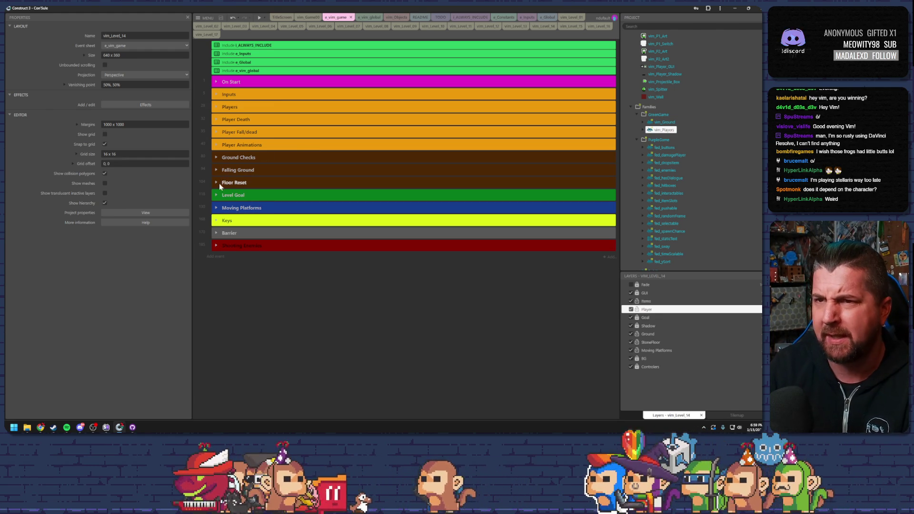
left_click(258, 196)
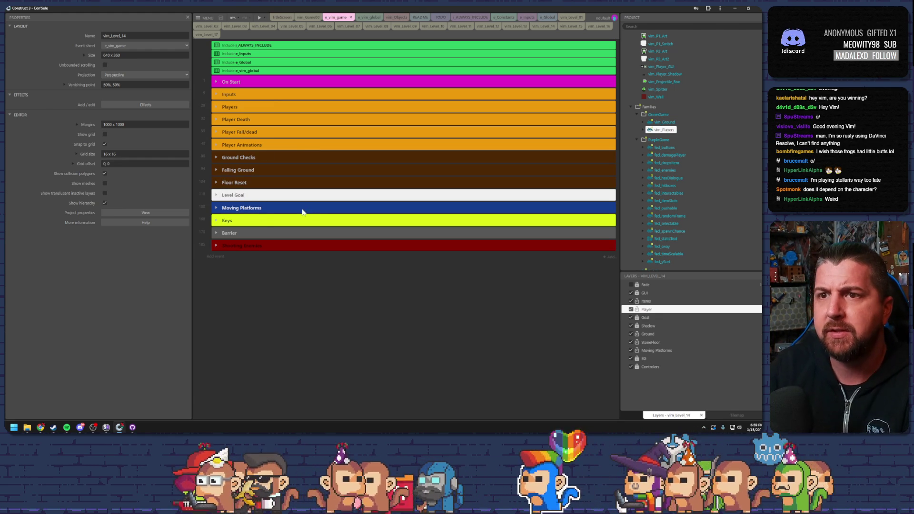
left_click(217, 207)
scroll(274, 202, "down", 5)
scroll(281, 199, "down", 3)
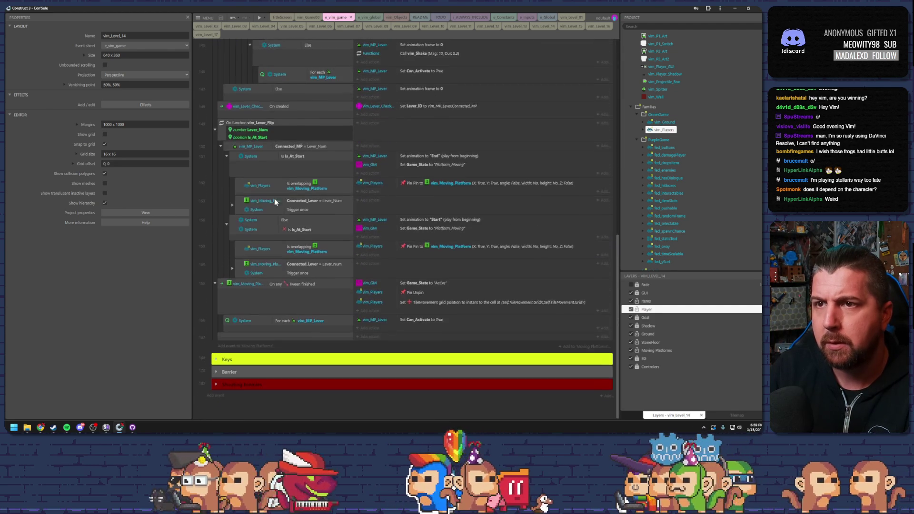
scroll(285, 199, "up", 8)
left_click(225, 187)
left_click(304, 187)
scroll(315, 195, "down", 3)
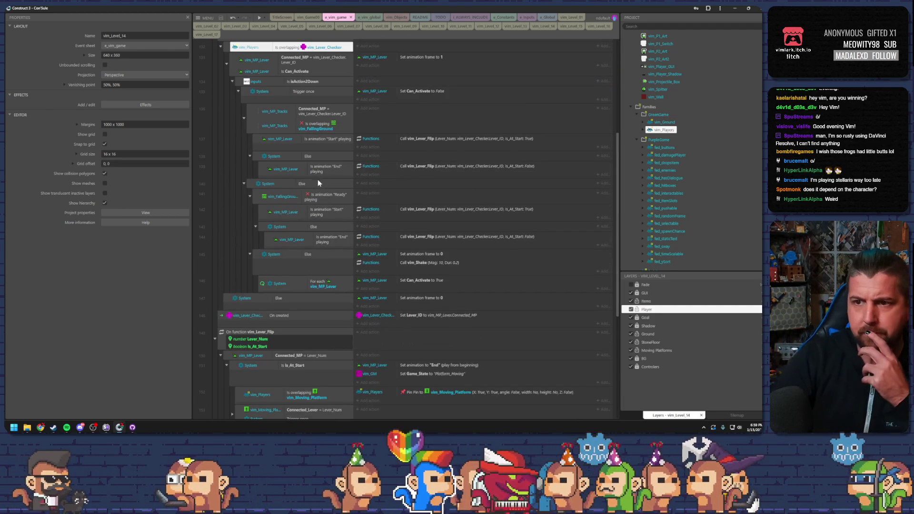
scroll(324, 176, "down", 3)
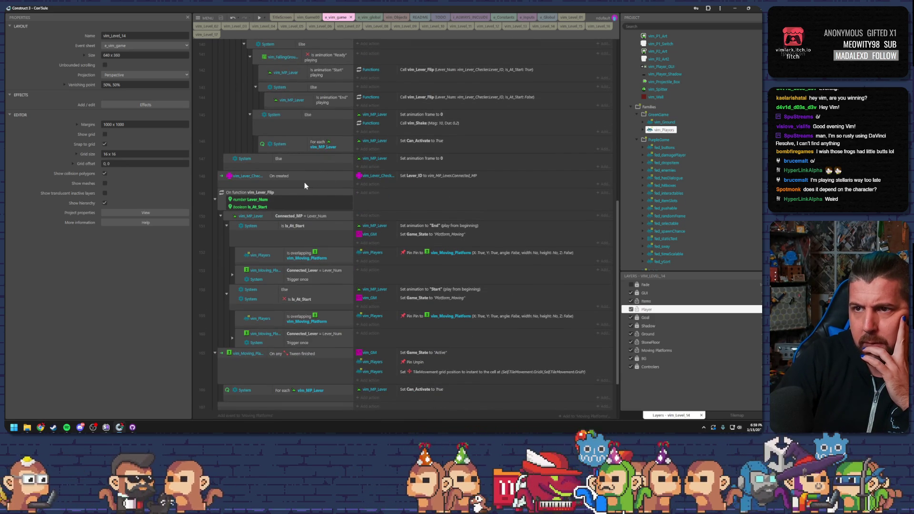
scroll(261, 180, "down", 2)
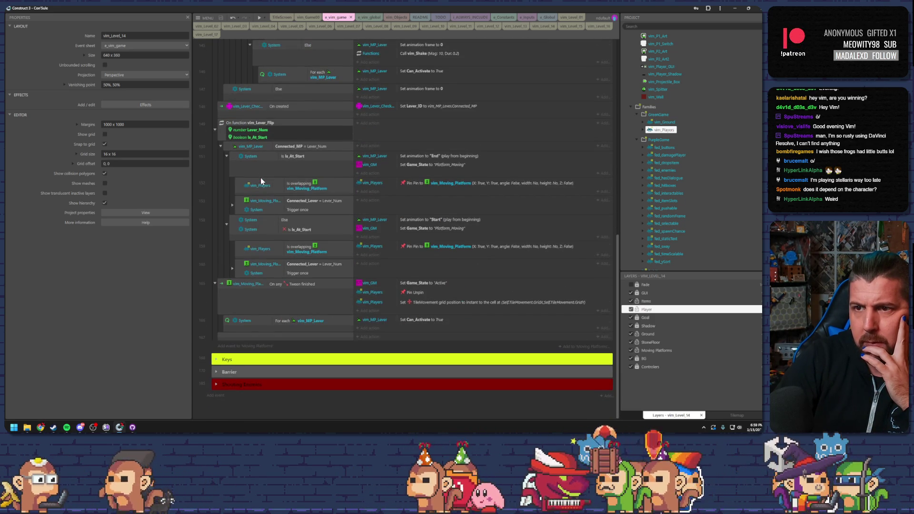
left_click(288, 264)
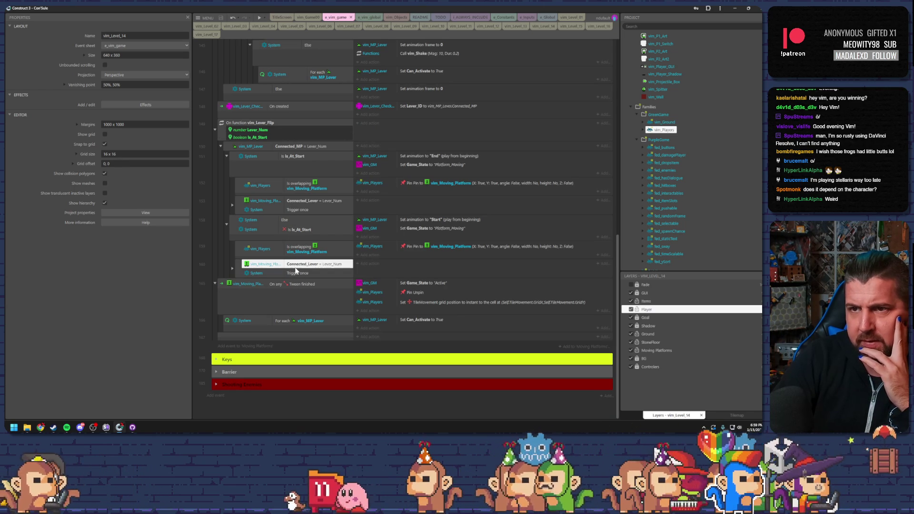
left_click(232, 205)
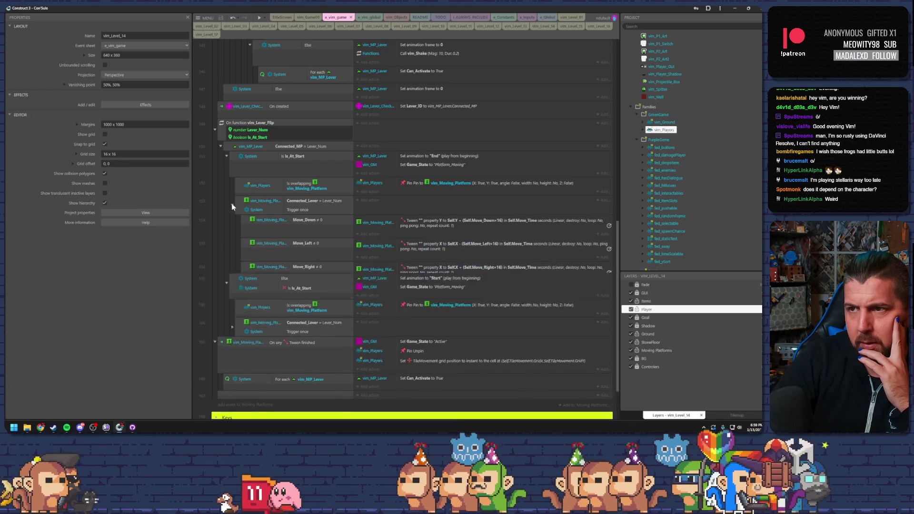
scroll(367, 250, "up", 10)
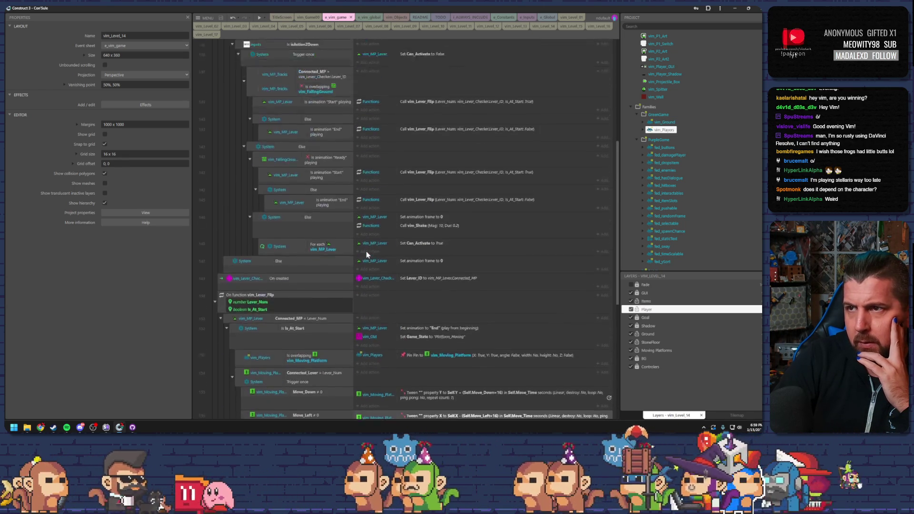
scroll(387, 248, "down", 5)
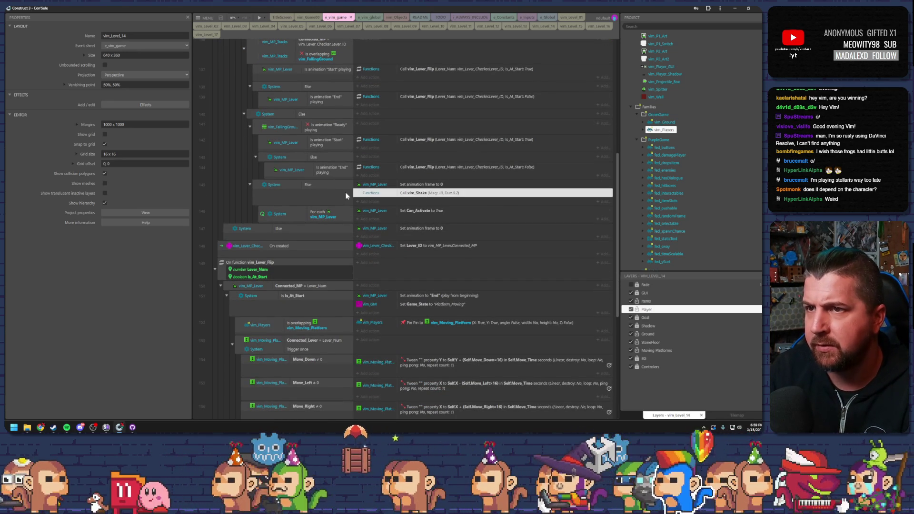
left_click(285, 204)
scroll(390, 225, "up", 2)
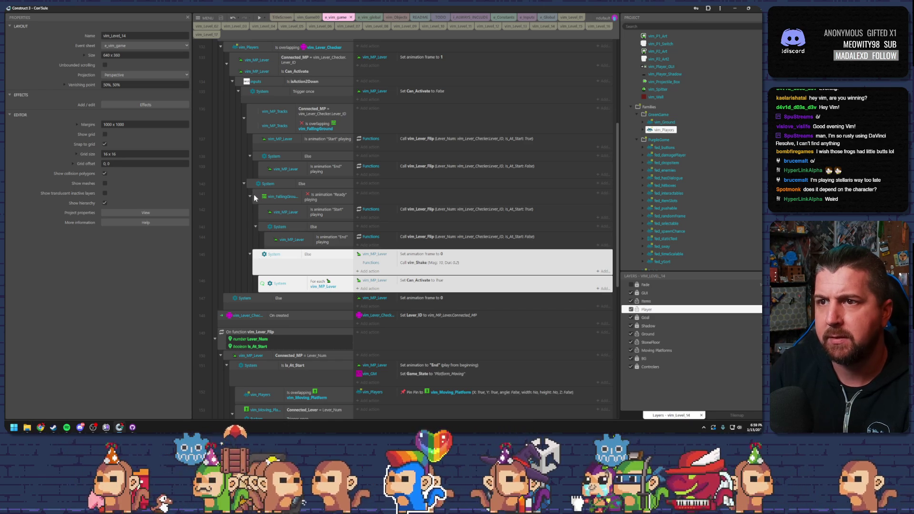
left_click(275, 194)
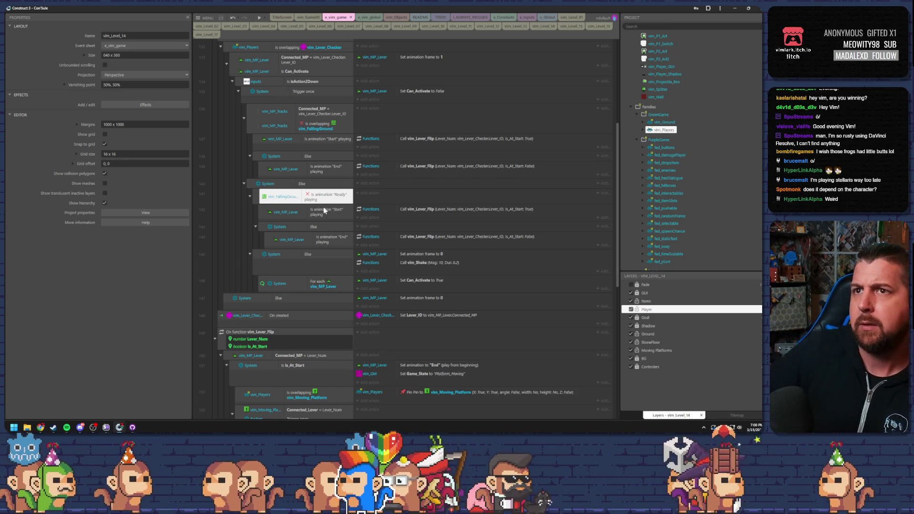
left_click(543, 26)
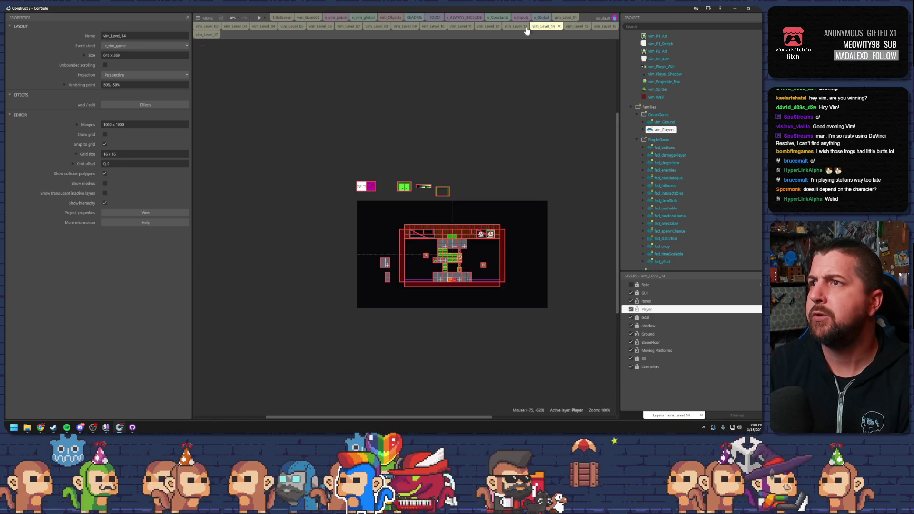
Launch level 14 in a debug preview
left_click(265, 17)
left_click(279, 49)
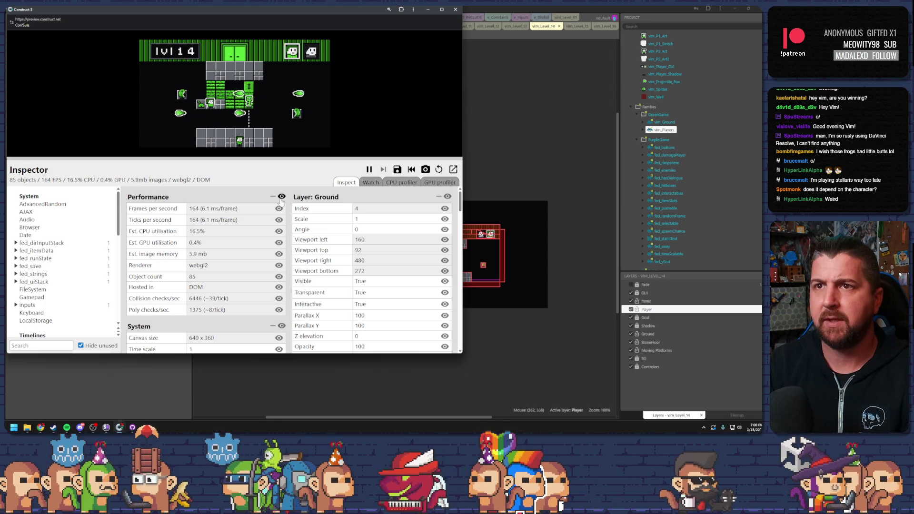
scroll(49, 285, "down", 10)
scroll(49, 285, "up", 3)
Inspect vim_FallingGround instances #4, #10 and #9, then close the preview
left_click(29, 267)
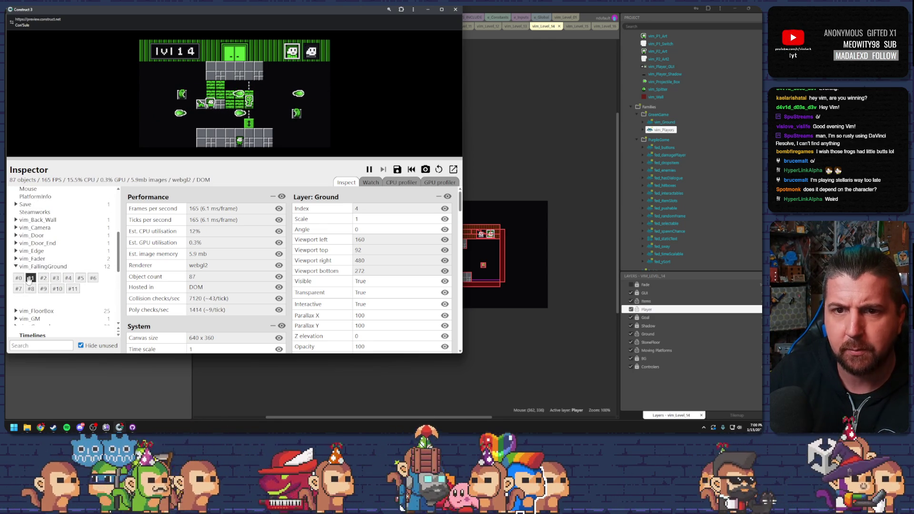
left_click(31, 278)
left_click(56, 278)
left_click(68, 278)
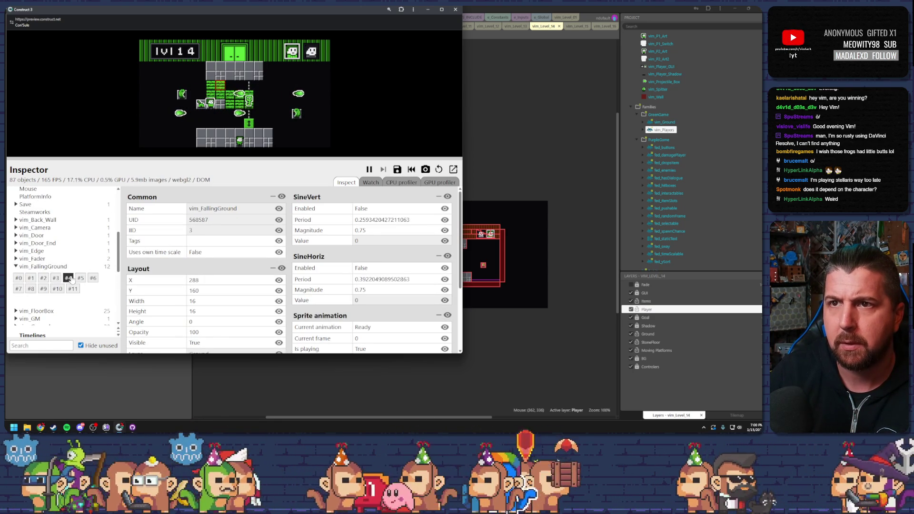
left_click(72, 289)
left_click(57, 289)
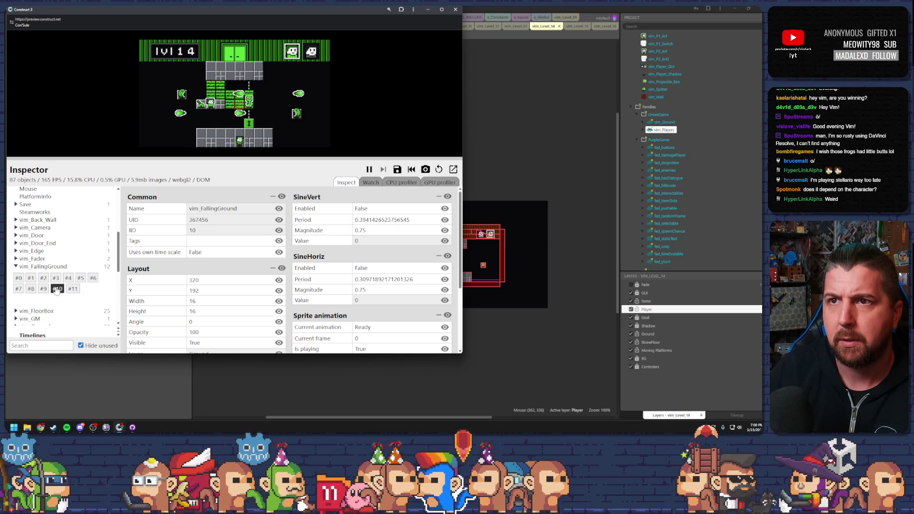
left_click(43, 289)
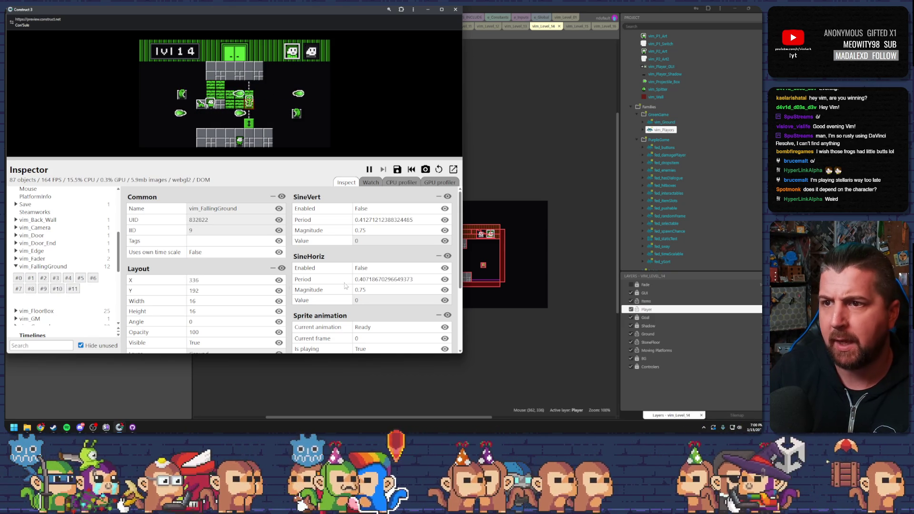
scroll(267, 265, "down", 2)
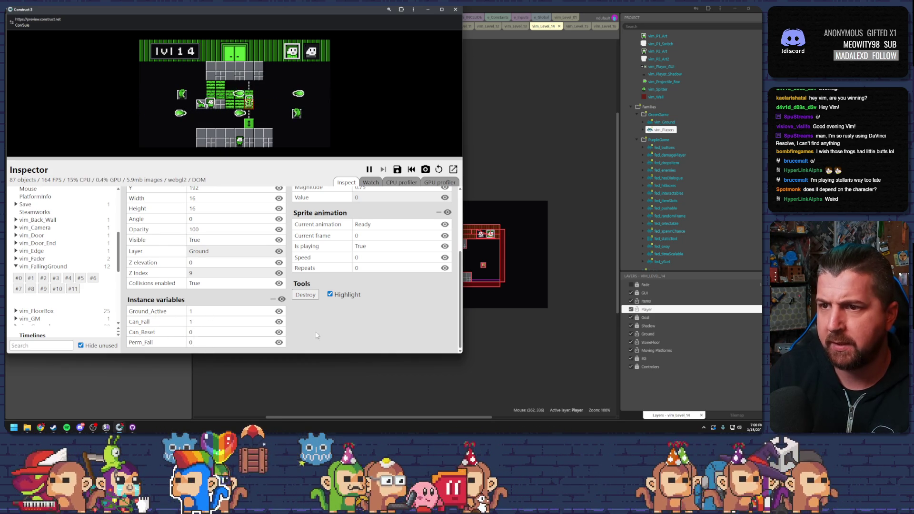
scroll(314, 335, "up", 2)
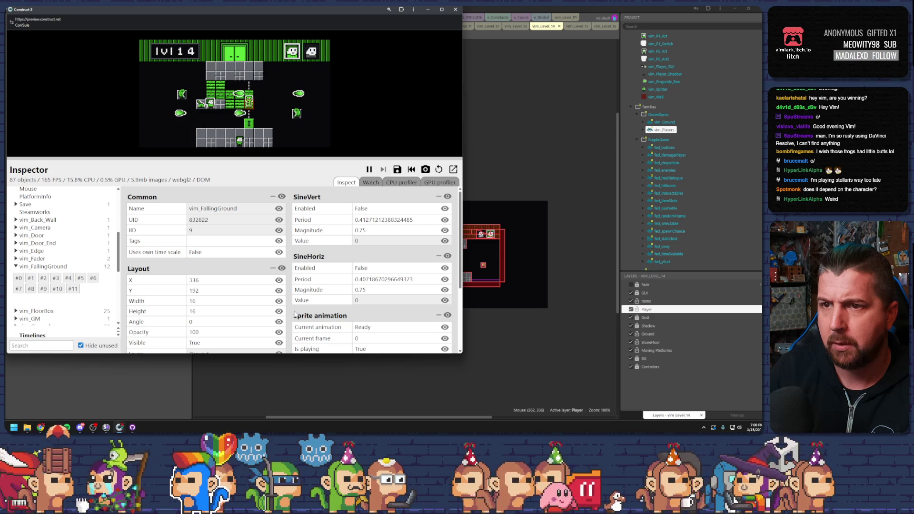
scroll(362, 261, "down", 2)
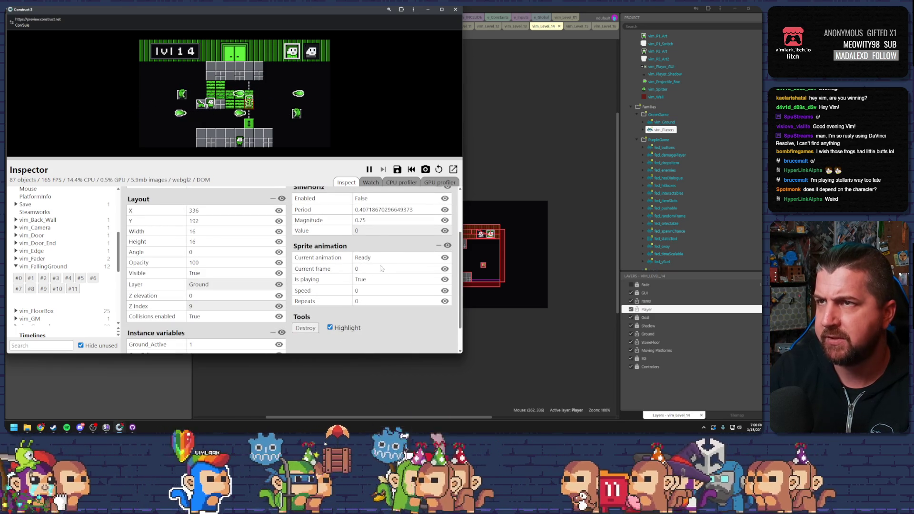
left_click(470, 45)
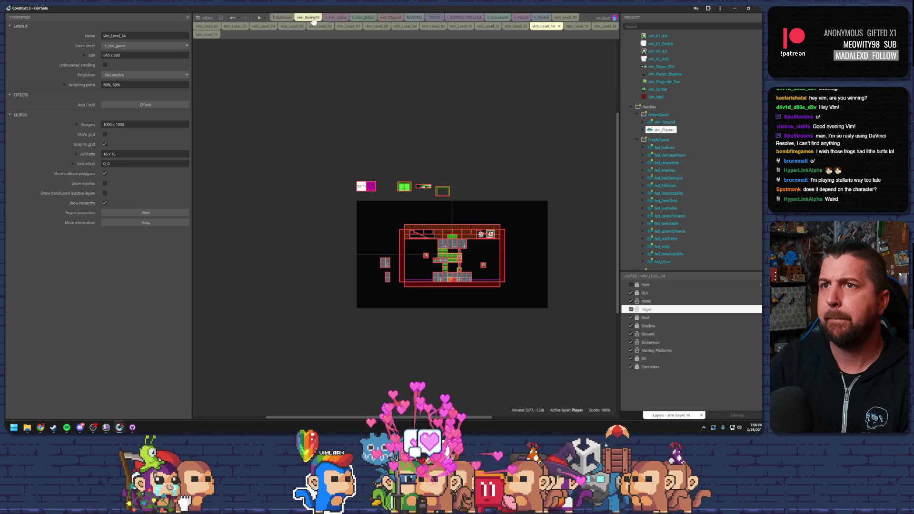
In e_vim_game, review the vim_Players lever event's PNum and TileMovement is moving conditions
left_click(337, 17)
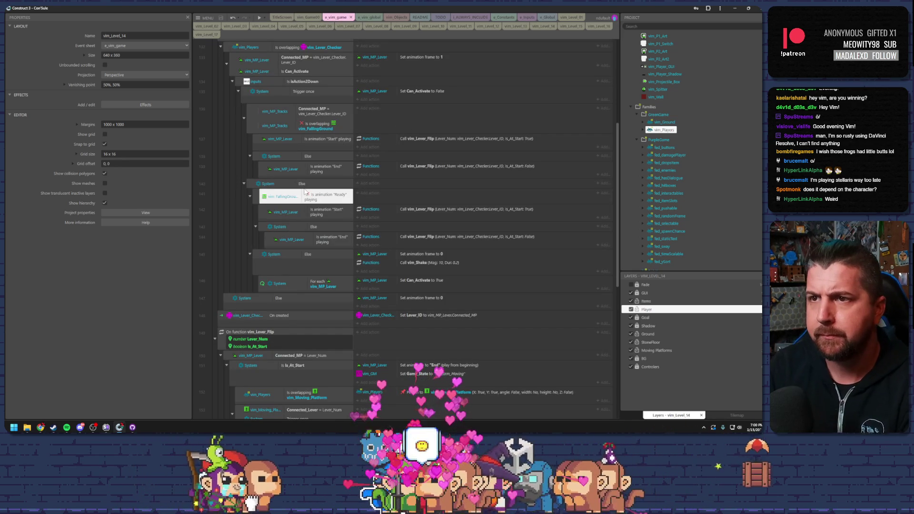
left_click(232, 48)
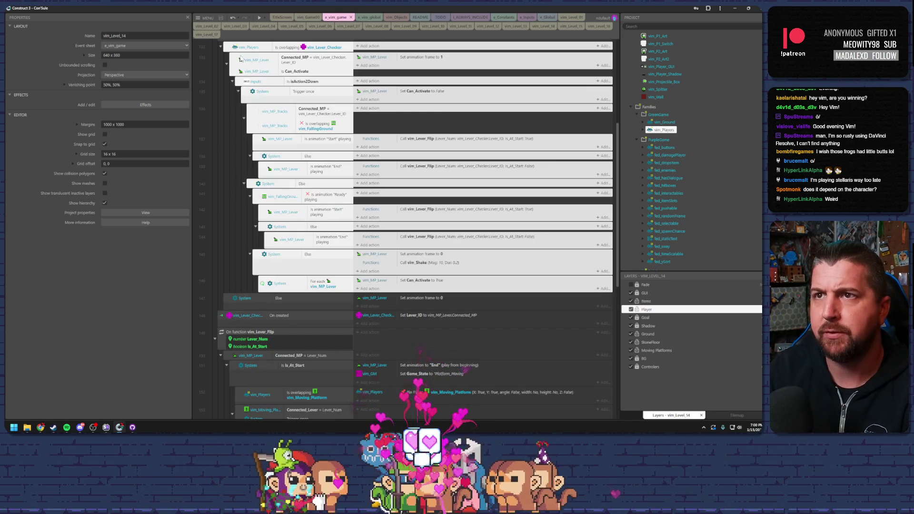
scroll(232, 54, "up", 2)
left_click(240, 100)
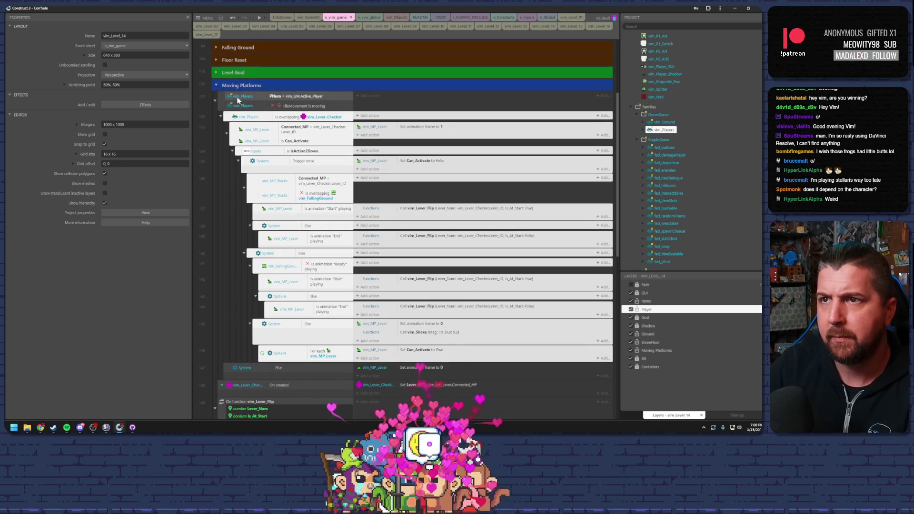
left_click(226, 101)
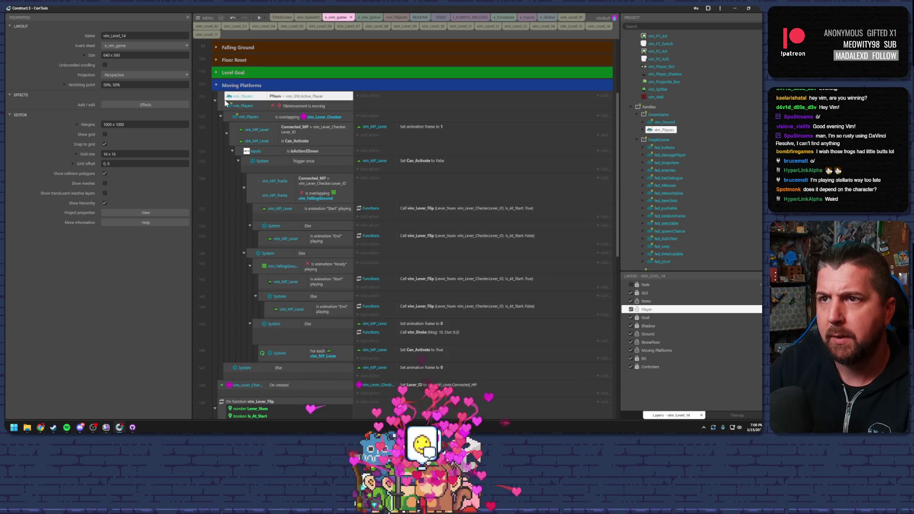
left_click(284, 105)
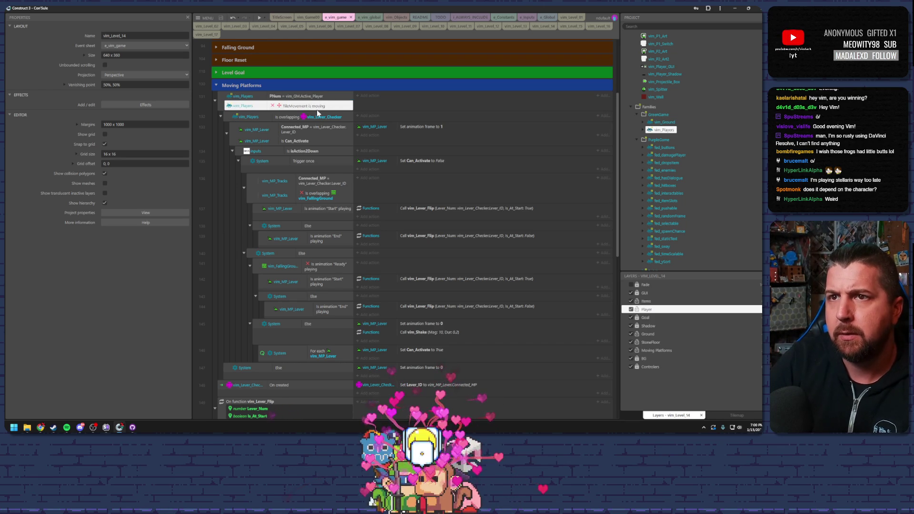
left_click(284, 95)
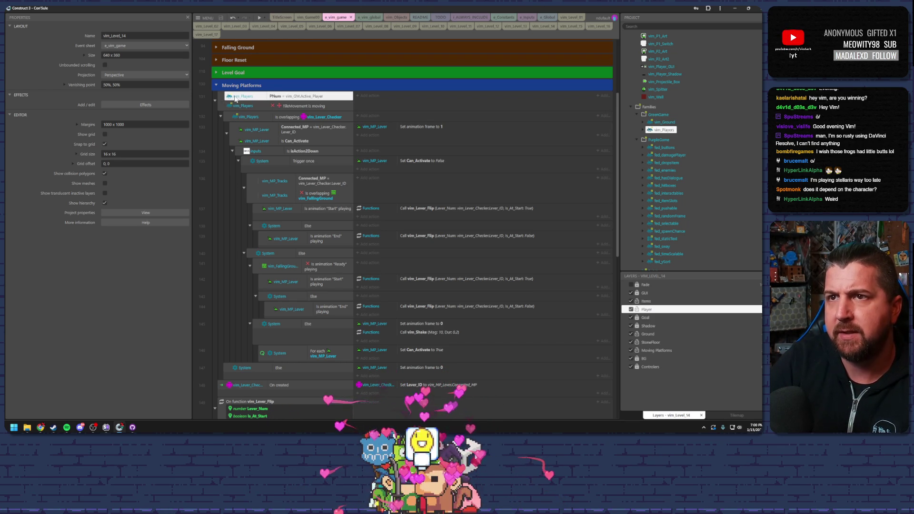
Check the overlapping vim_Lever_Checker, Can_Activate and Connected_MP lever ID conditions
left_click(279, 119)
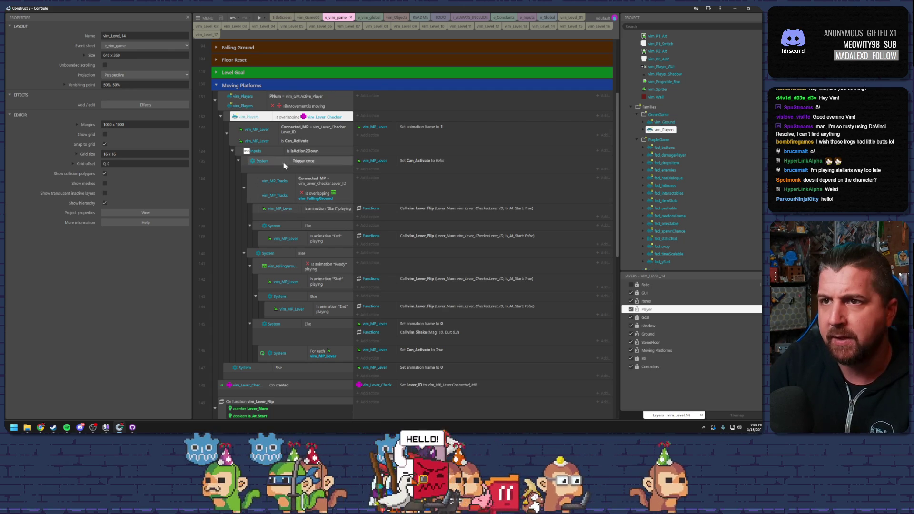
left_click(289, 130)
left_click(300, 140)
left_click(304, 134)
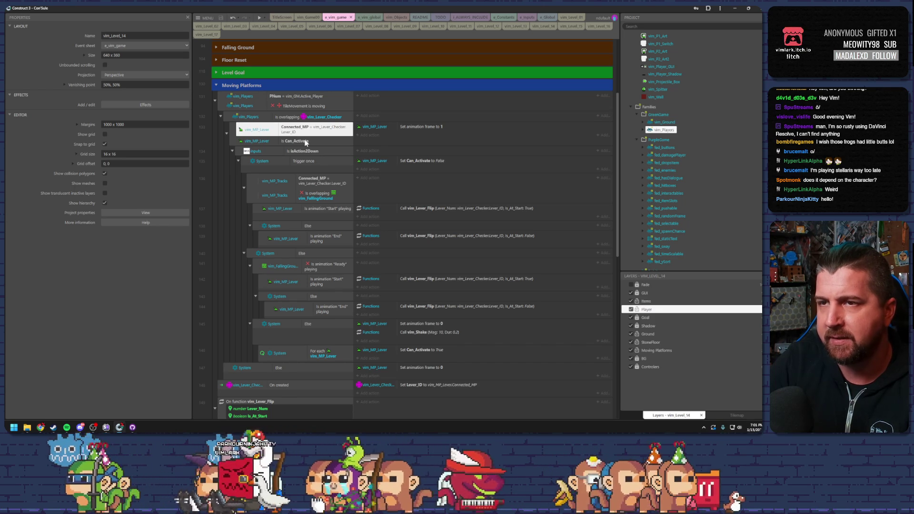
left_click(306, 142)
left_click(307, 131)
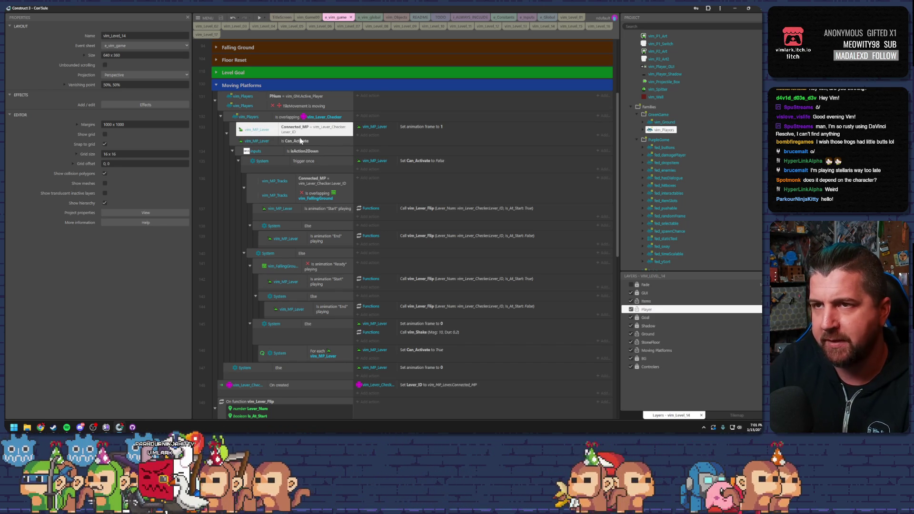
left_click(300, 141)
left_click(307, 131)
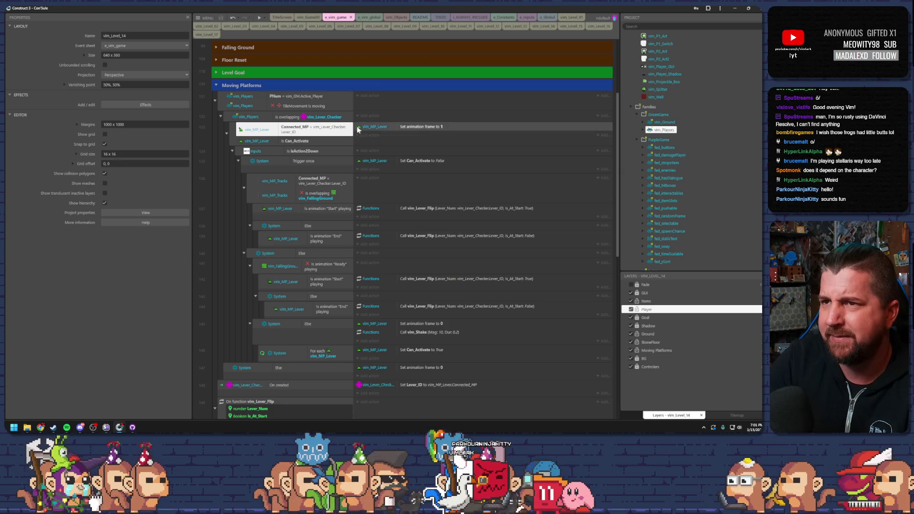
Review the set animation frame to 1 action alongside the Connected_MP and Can_Activate conditions
left_click(373, 127)
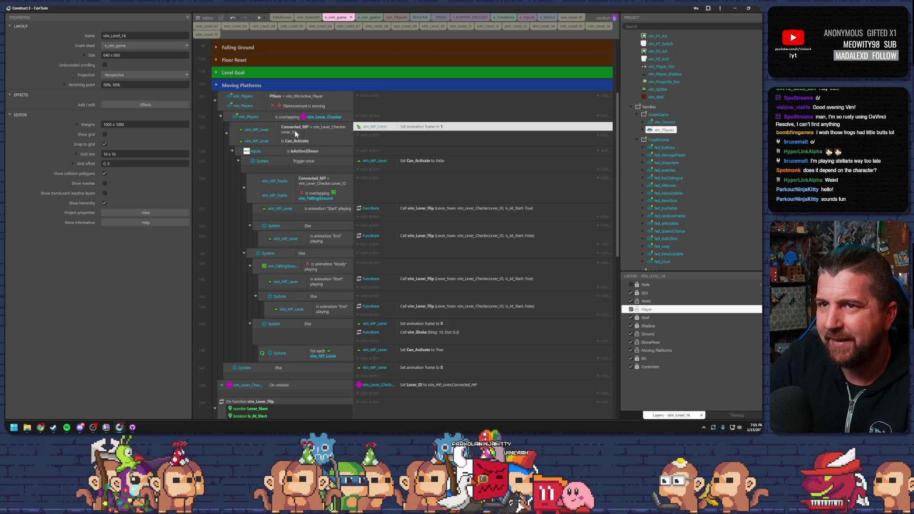
left_click(244, 131)
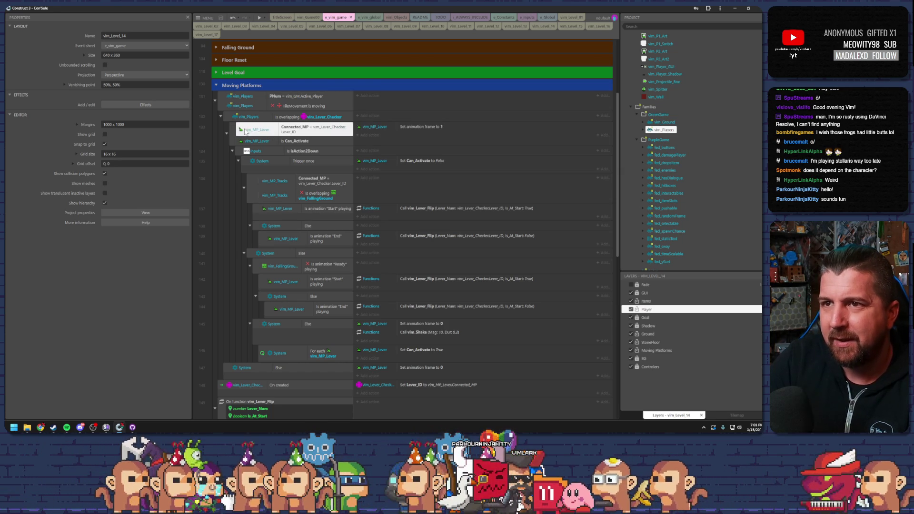
left_click(264, 142)
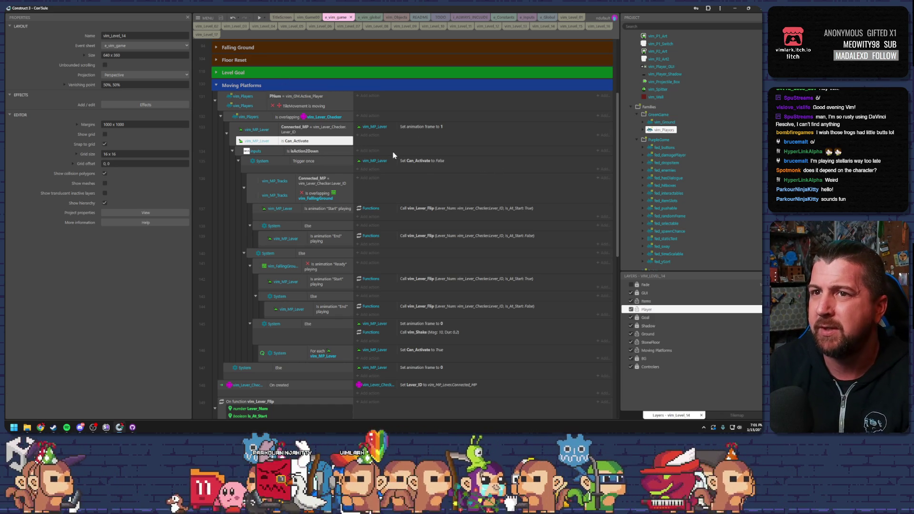
scroll(671, 143, "down", 5)
View vim_FallingGround's ReadyPerm animation frame in the Animations Editor
double_click(662, 152)
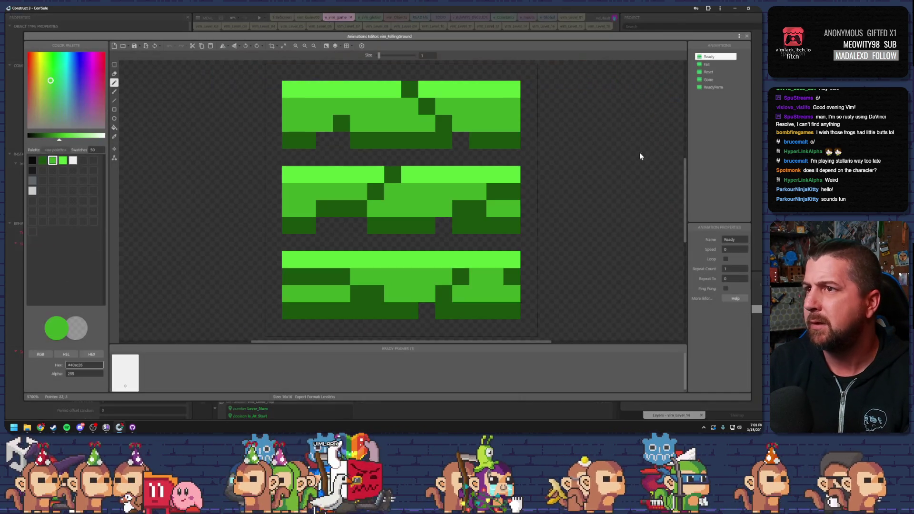
left_click(709, 88)
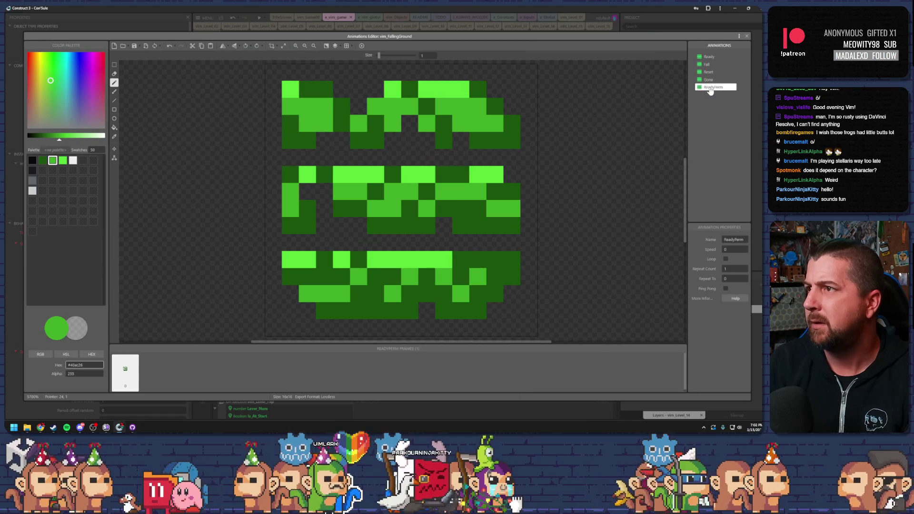
left_click(746, 36)
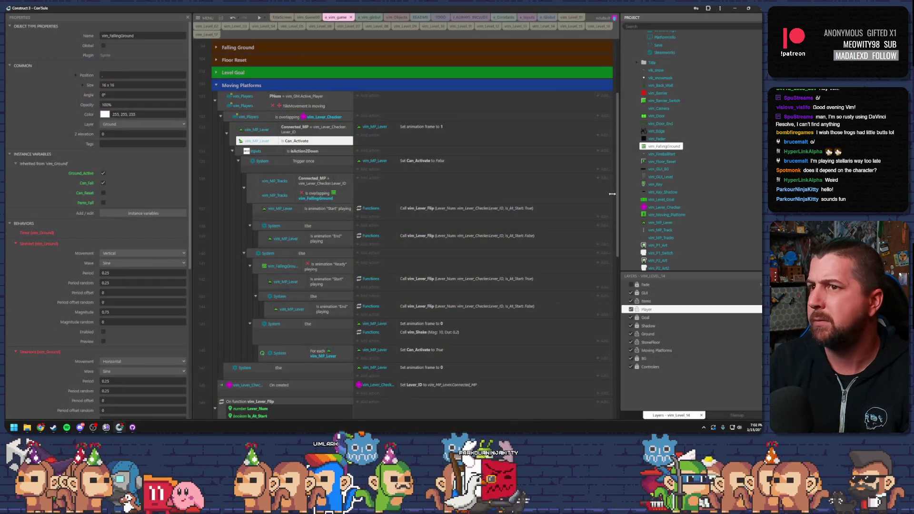
Collapse the vim_Players lever event block (event 131)
left_click(309, 184)
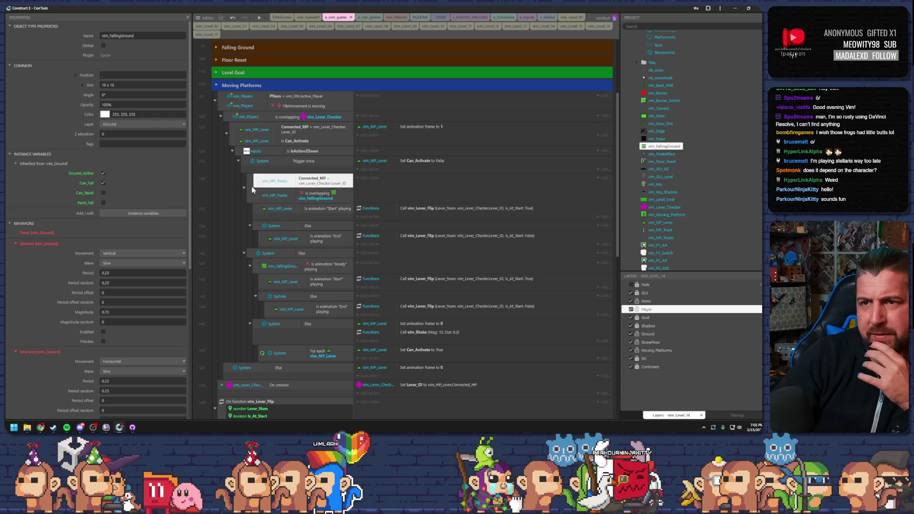
left_click(252, 186)
left_click(279, 257)
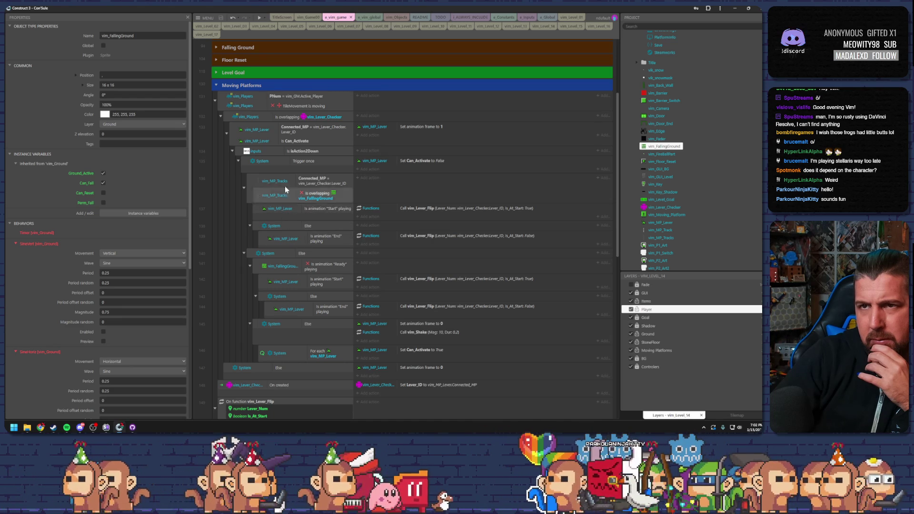
left_click(221, 102)
left_click(215, 100)
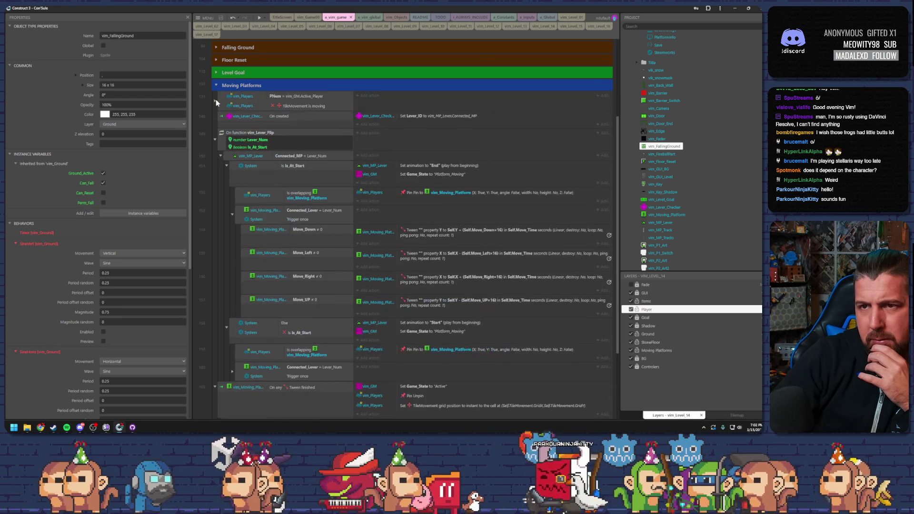
Review vim_Lever_Flip's Connected_MP = Lever_Num, Trigger once and Is At_Start conditions
left_click(221, 102)
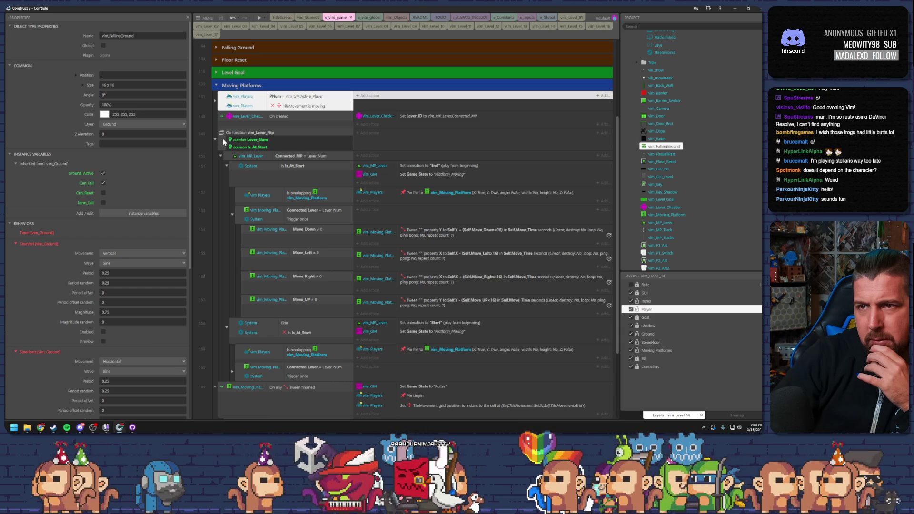
left_click(268, 157)
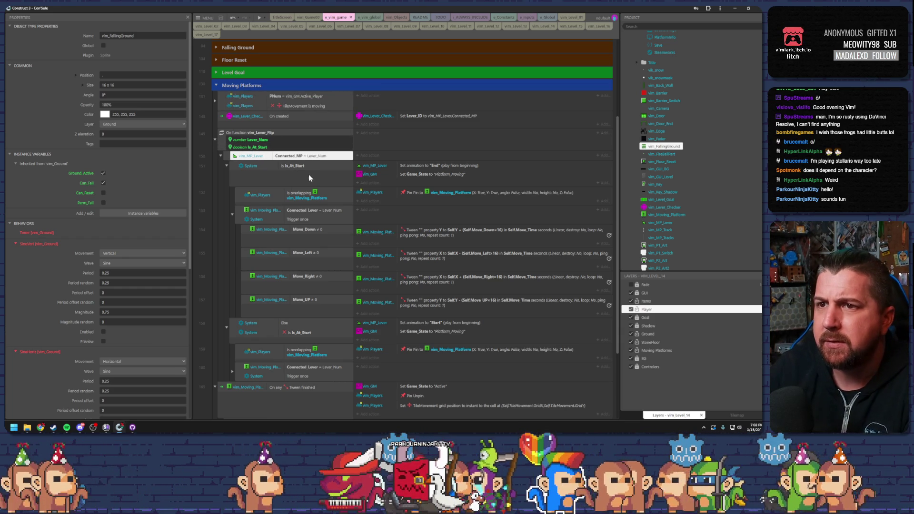
left_click(269, 219)
left_click(260, 134)
left_click(295, 157)
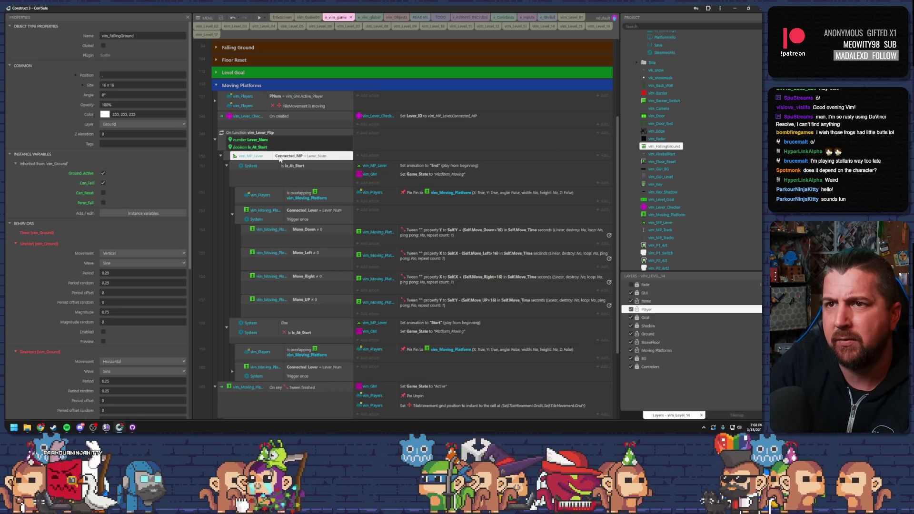
left_click(290, 166)
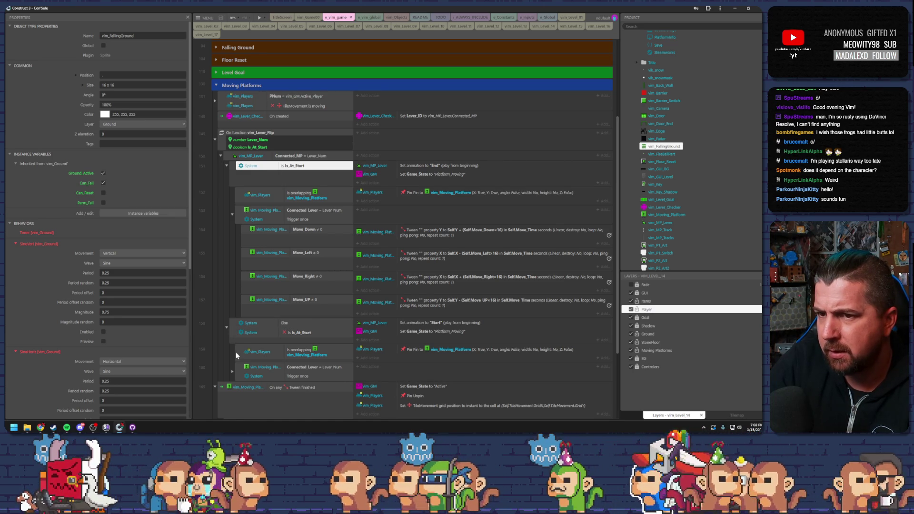
Expand the Else branch at event 160 to show its platform movement tweens
left_click(232, 371)
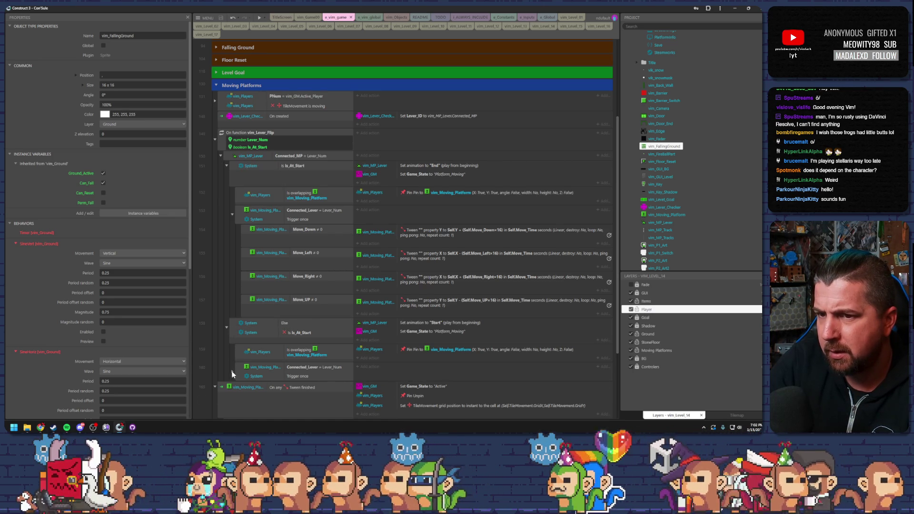
scroll(252, 344, "down", 4)
scroll(253, 346, "up", 5)
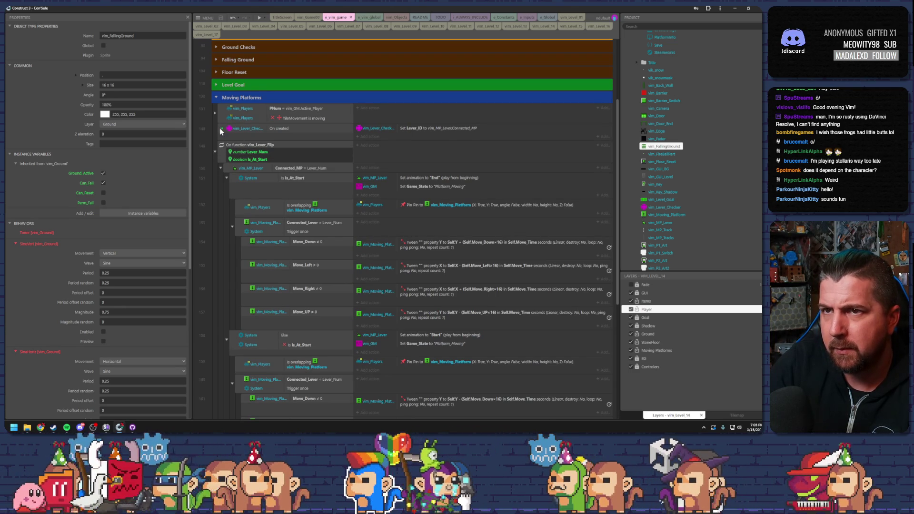
left_click(215, 113)
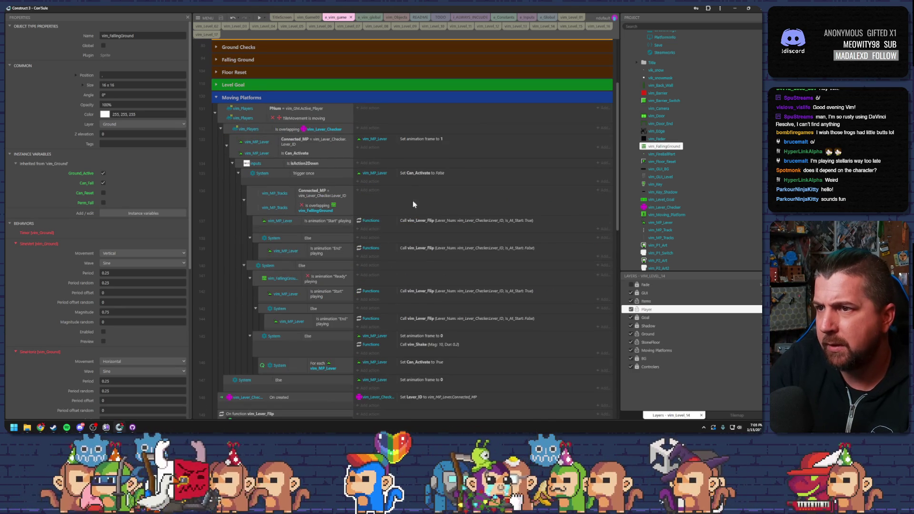
scroll(413, 260, "down", 3)
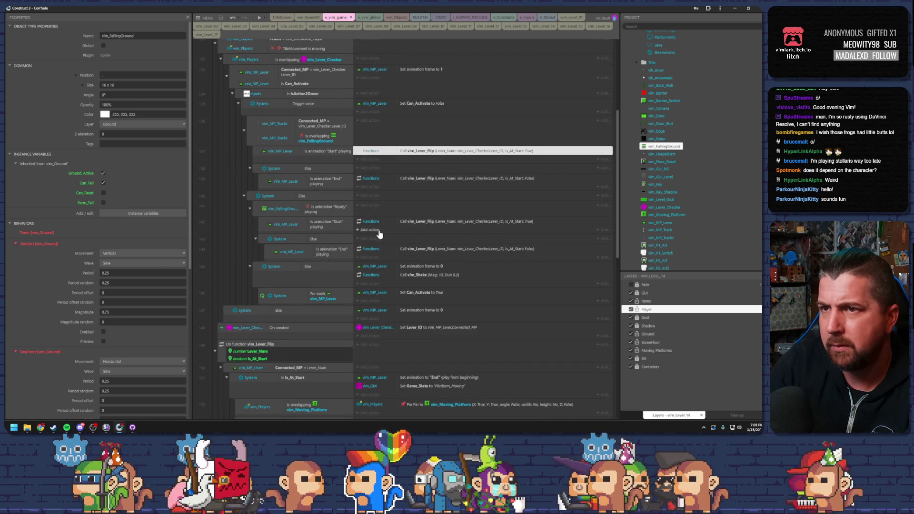
scroll(295, 150, "up", 3)
left_click(281, 142)
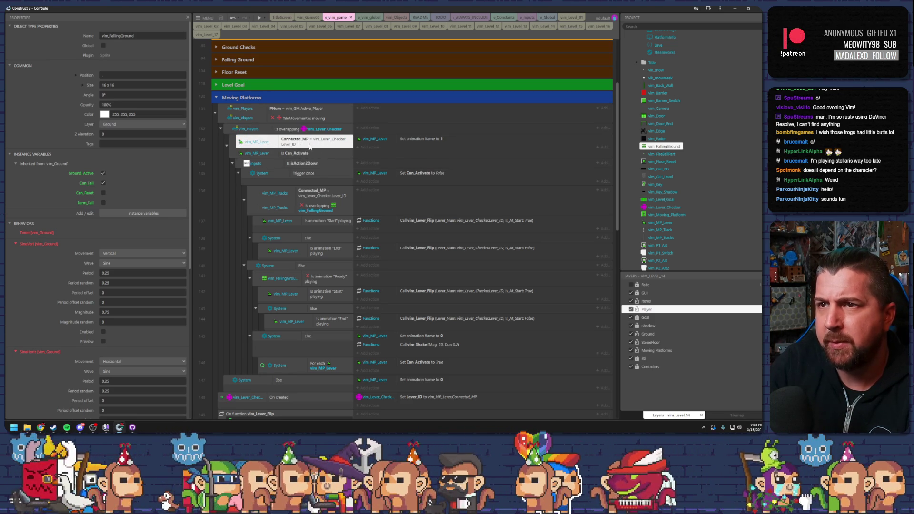
left_click(380, 140)
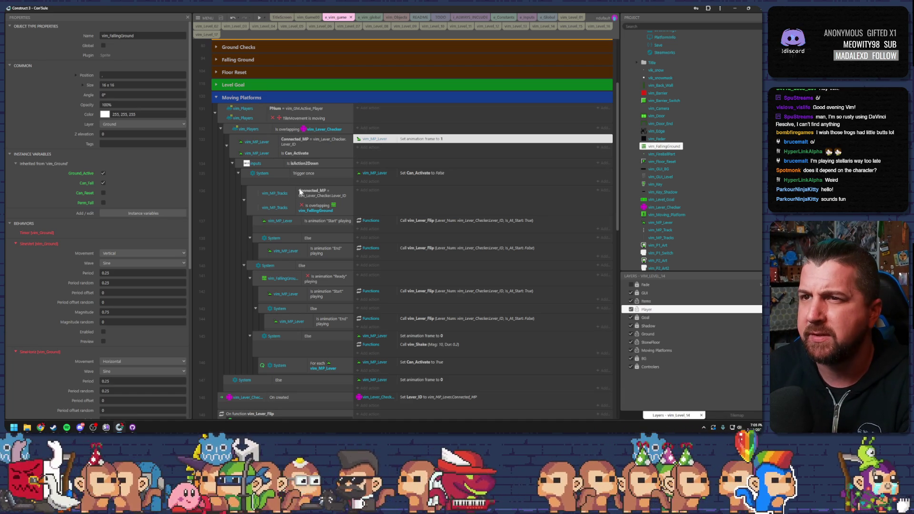
left_click(304, 164)
left_click(306, 173)
left_click(395, 173)
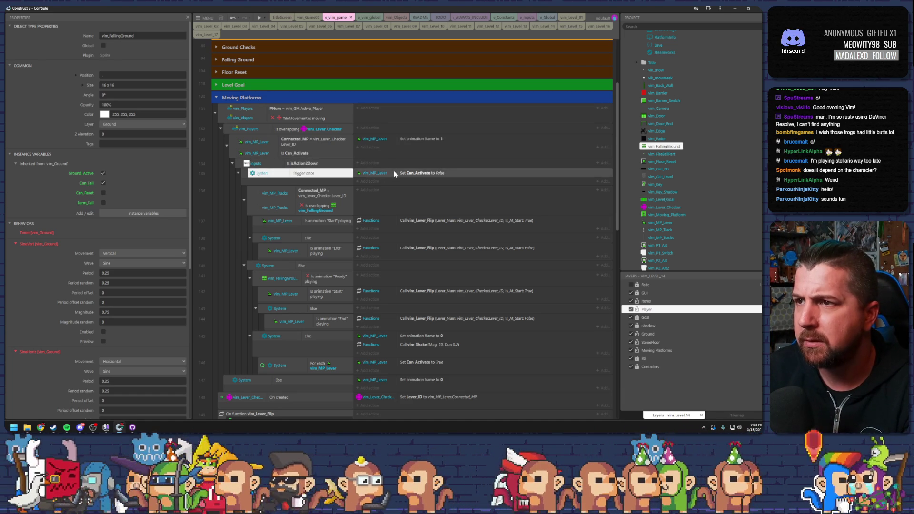
left_click(317, 194)
scroll(319, 196, "down", 3)
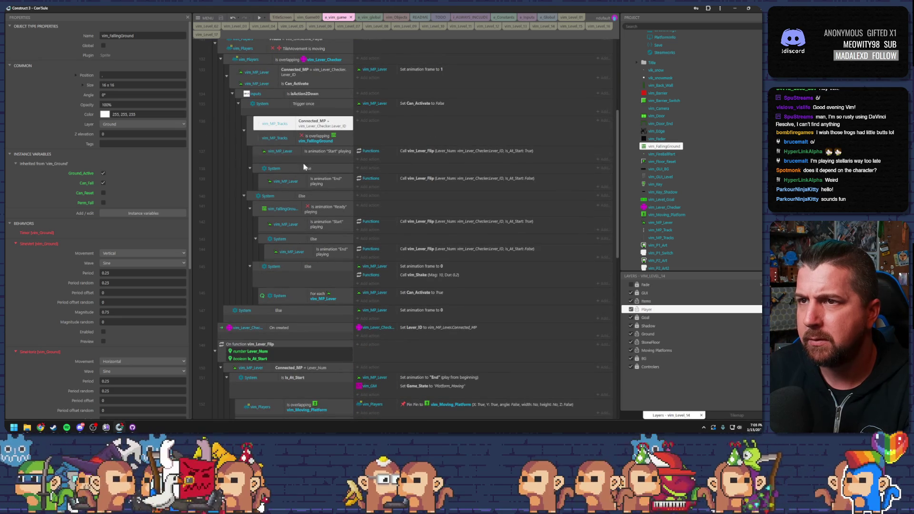
left_click(250, 135)
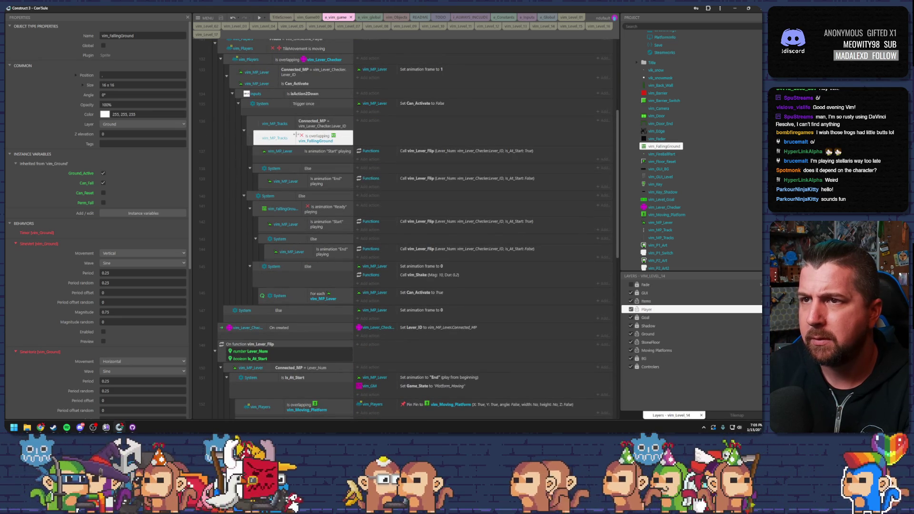
left_click(309, 130)
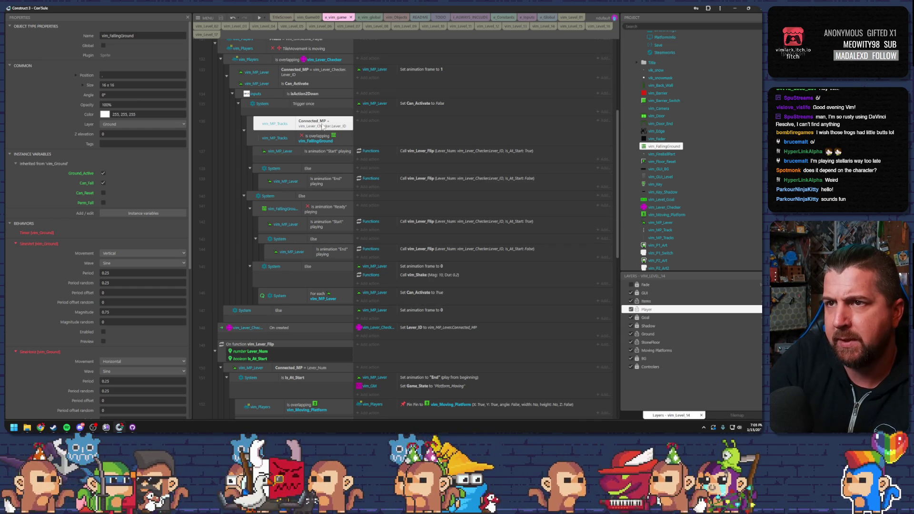
left_click(318, 141)
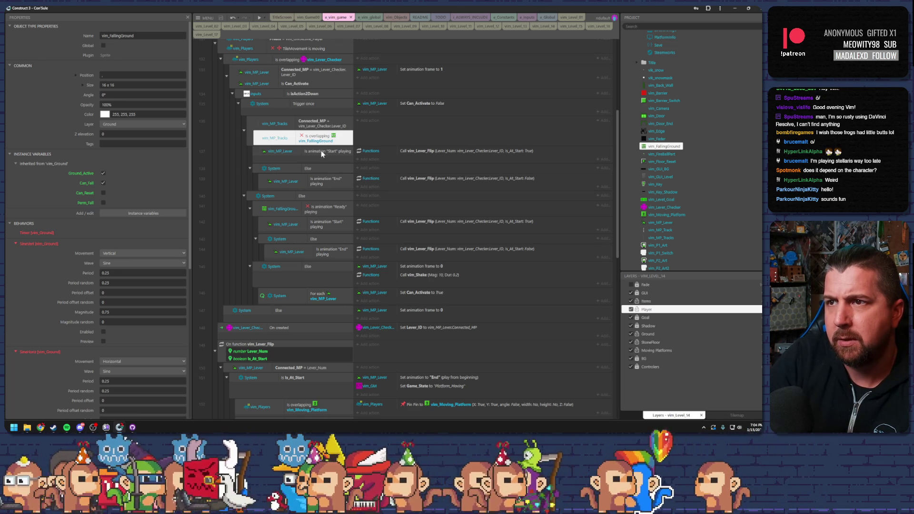
left_click(326, 180)
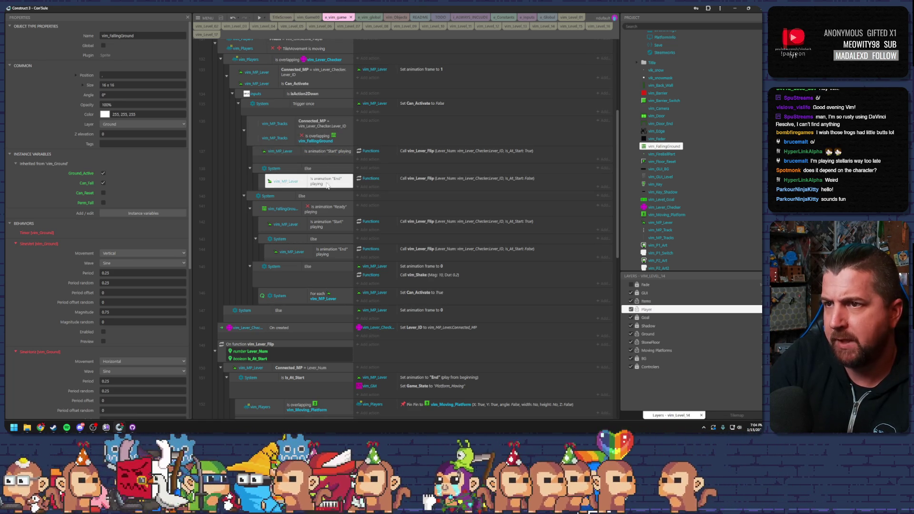
left_click(248, 195)
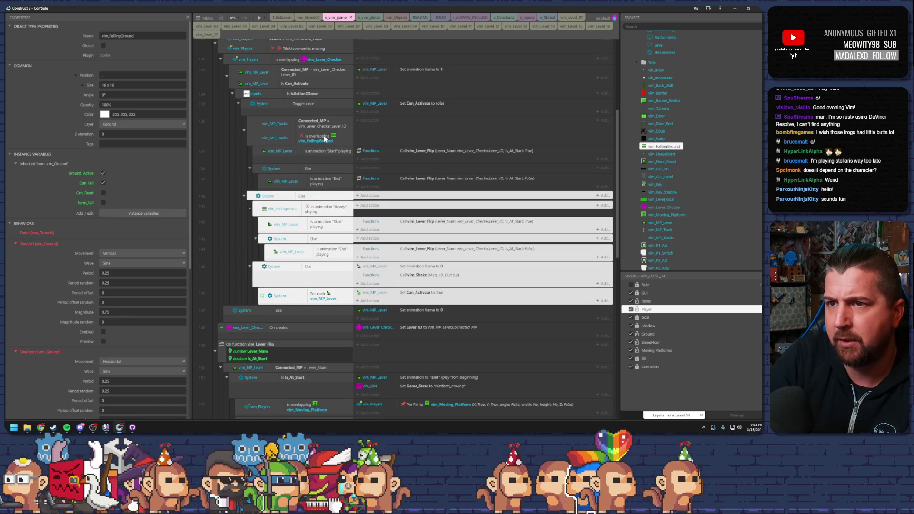
left_click(314, 214)
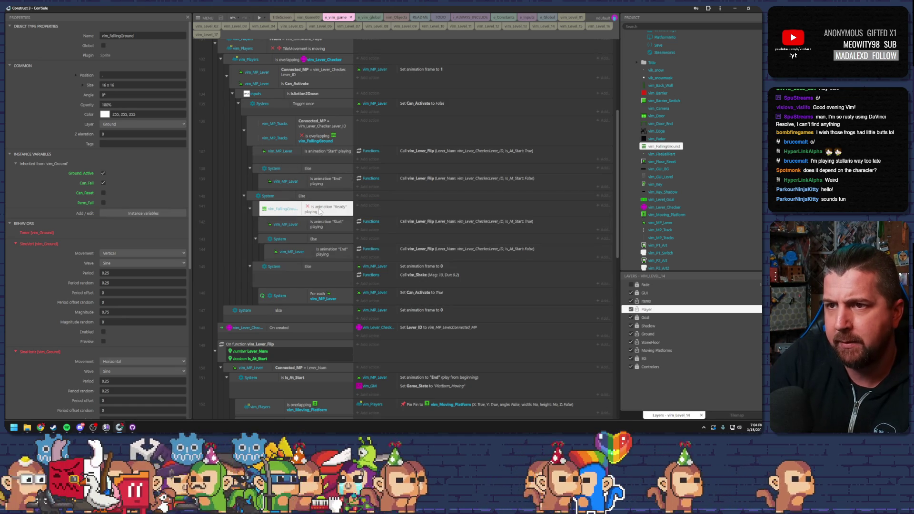
left_click(253, 209)
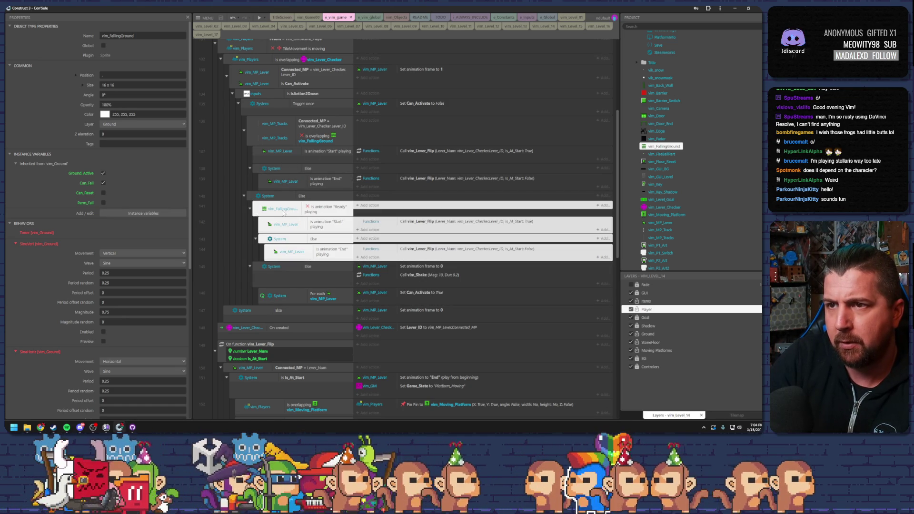
left_click(313, 212)
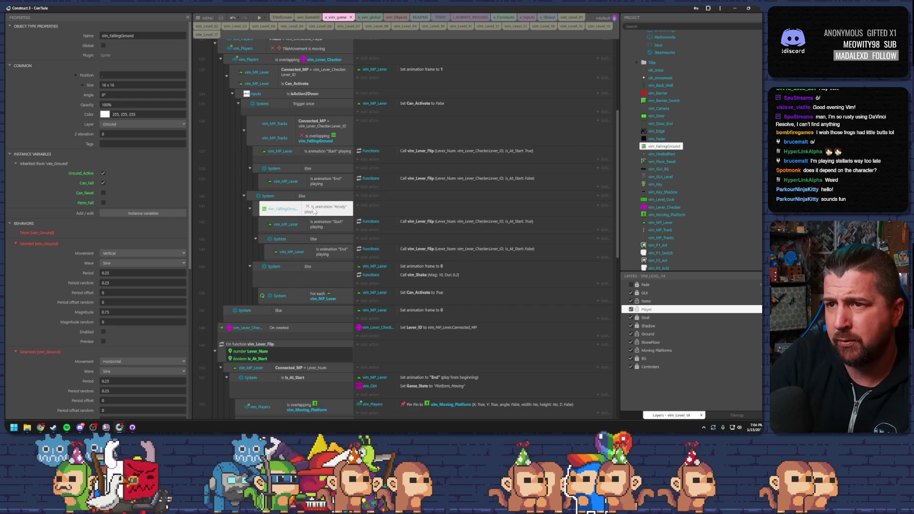
left_click(320, 239)
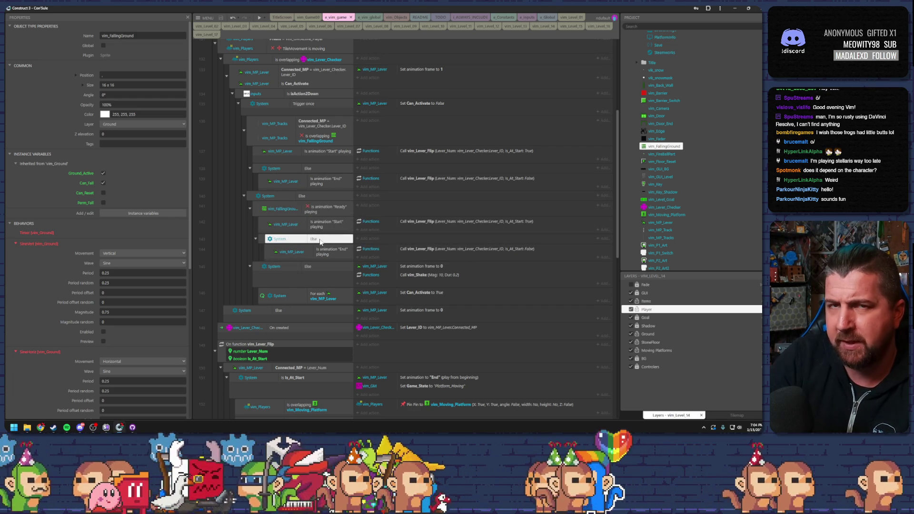
left_click(312, 213)
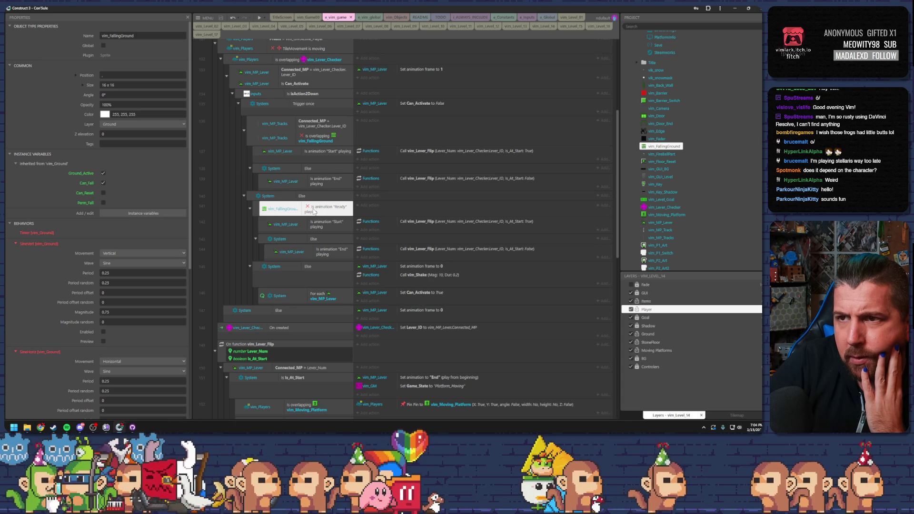
Replace the 'is animation Ready playing' condition with 'is boolean instance variable Can_Fall set'
double_click(313, 211)
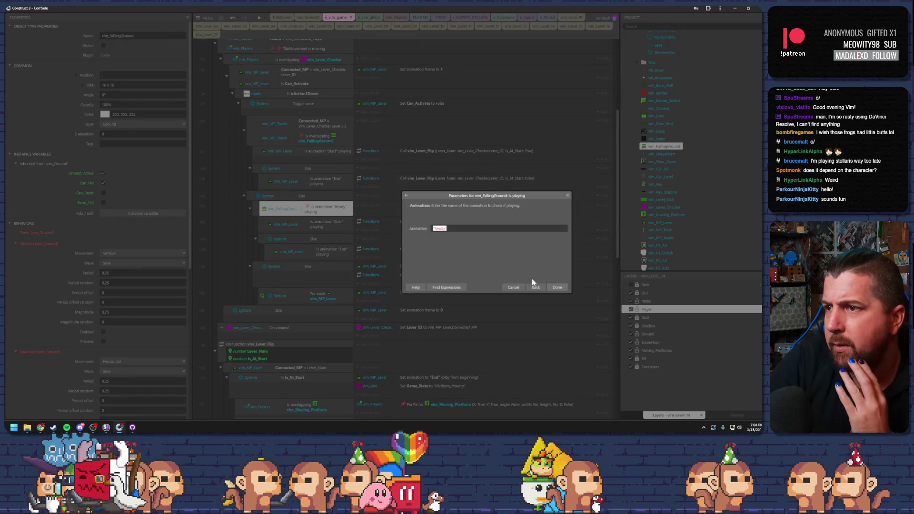
left_click(528, 285)
scroll(341, 238, "down", 5)
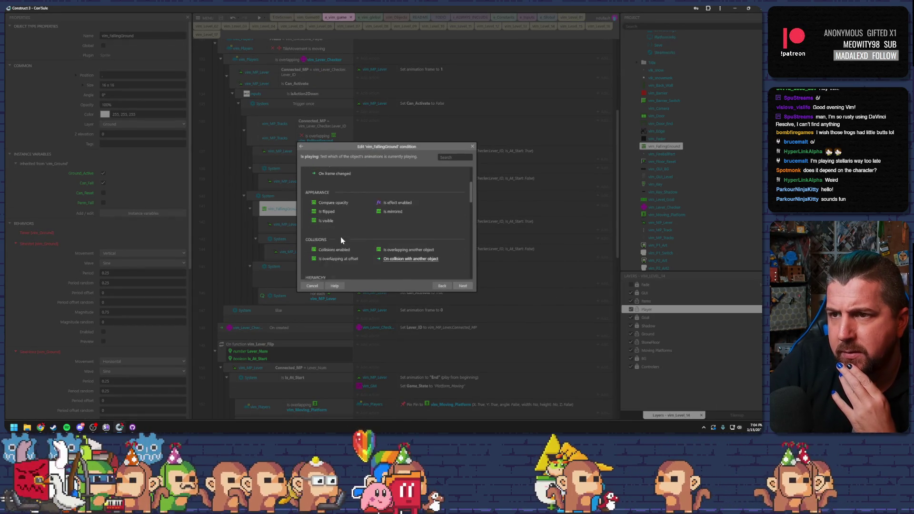
scroll(341, 239, "down", 3)
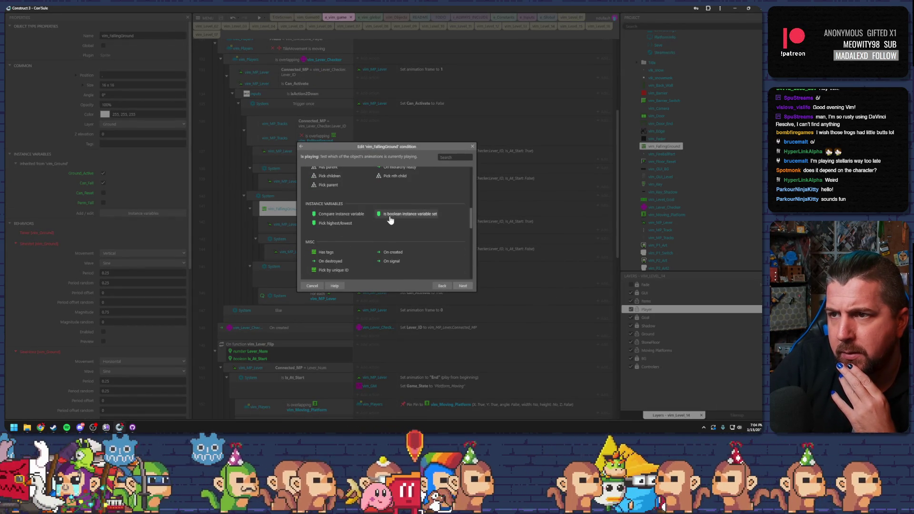
double_click(389, 217)
left_click(461, 229)
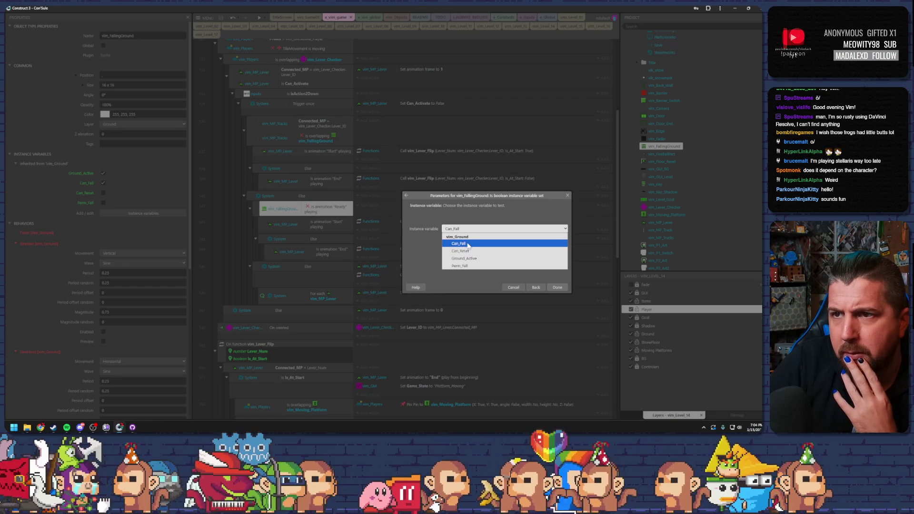
left_click(468, 244)
left_click(557, 288)
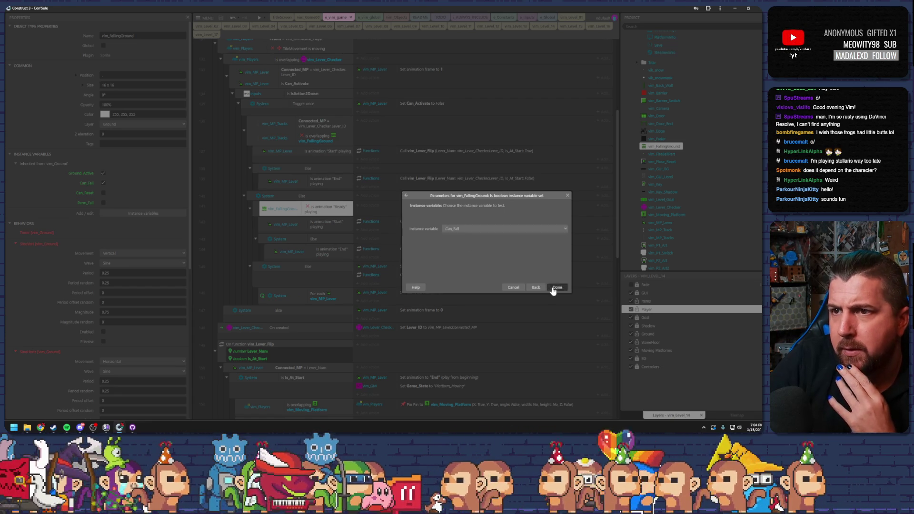
Review the Start and End animation conditions and the Else block with its For each
left_click(320, 221)
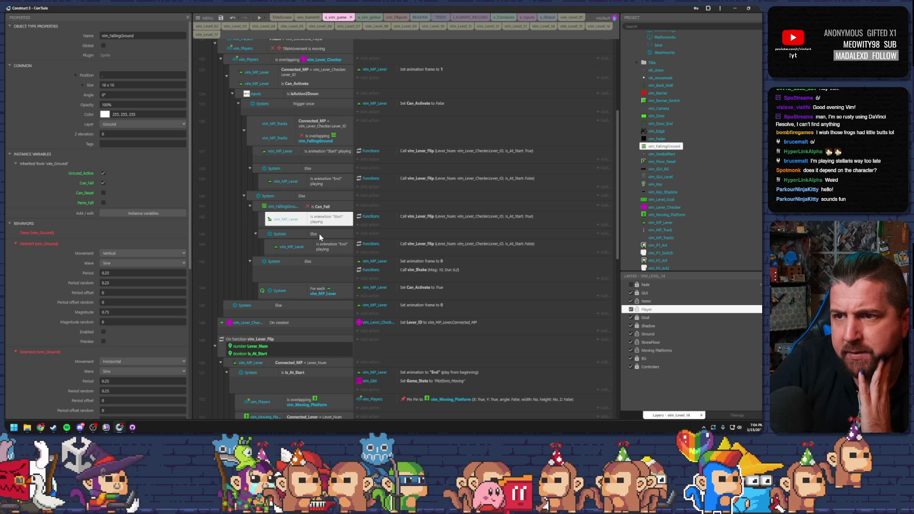
left_click(322, 245)
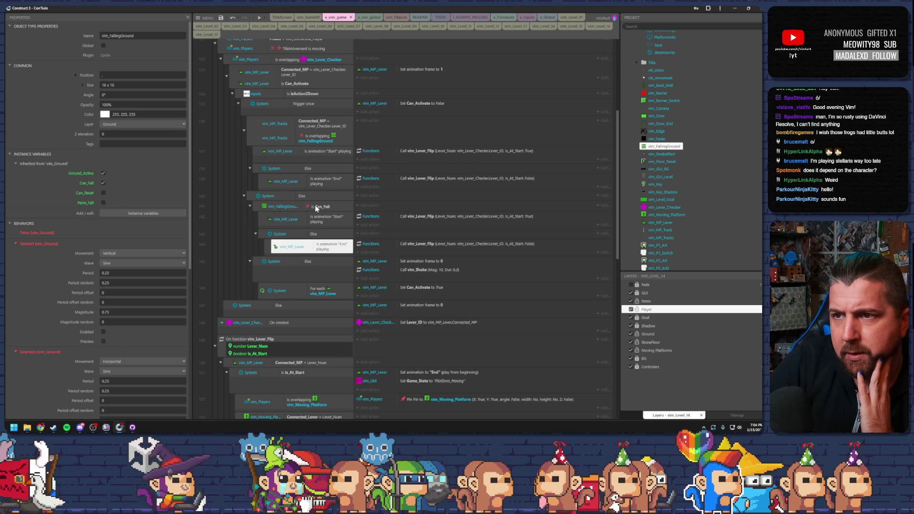
left_click(255, 260)
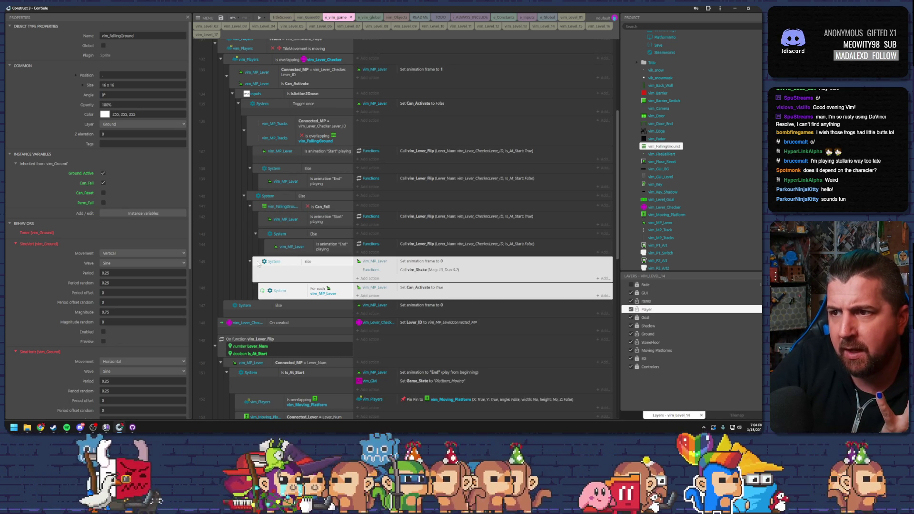
left_click(416, 265)
left_click(417, 270)
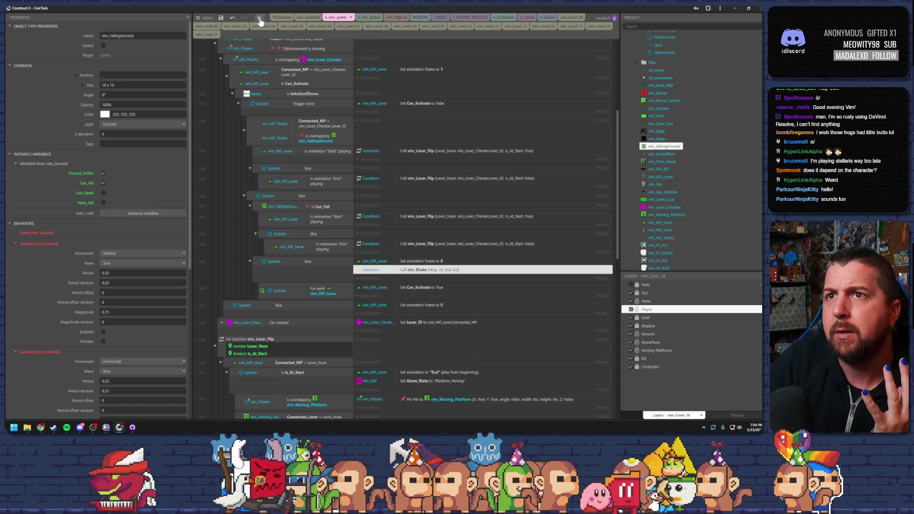
key("F5")
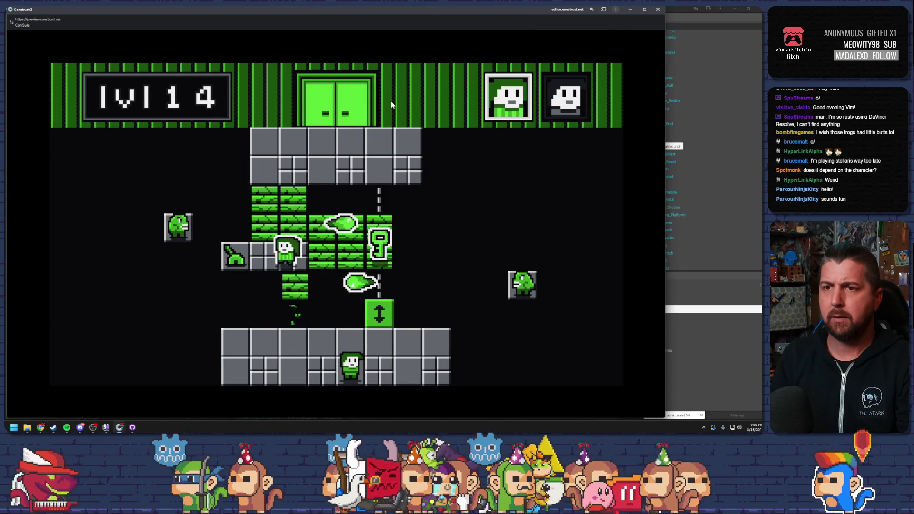
key("Left")
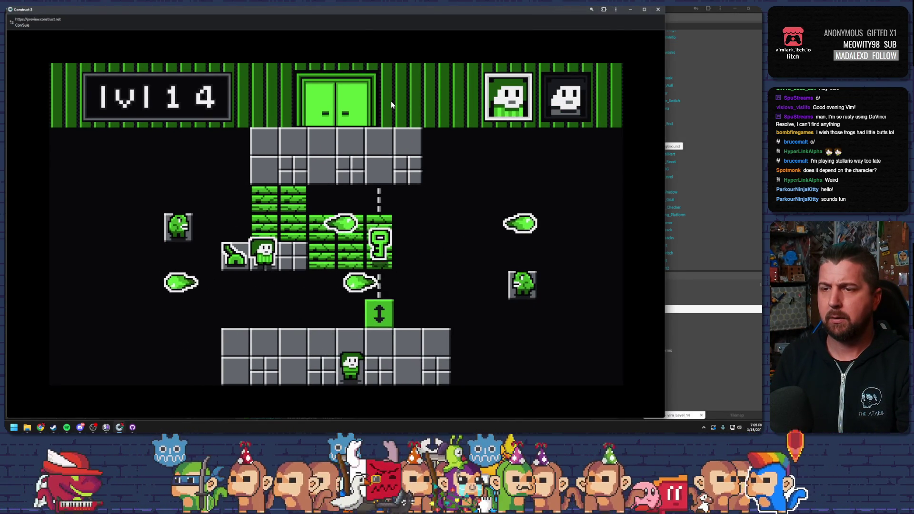
key("Right")
key("Right")
key("Right")
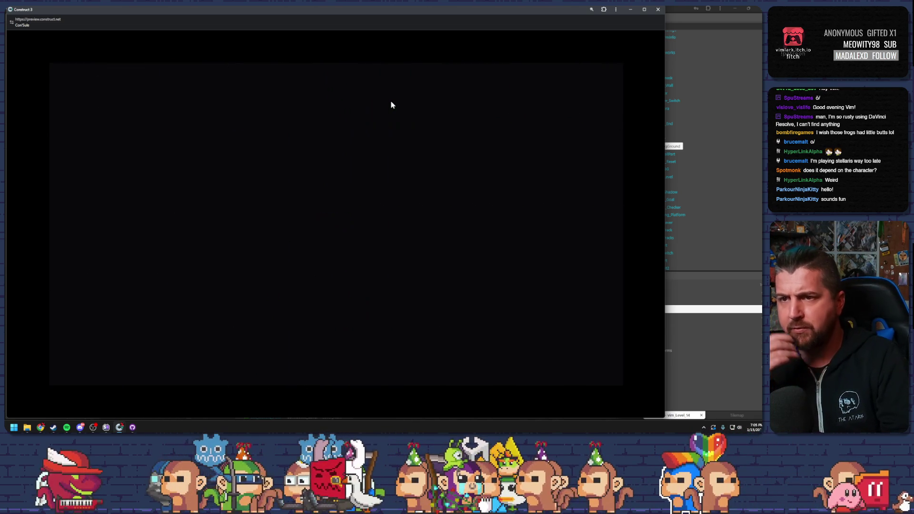
key("Up")
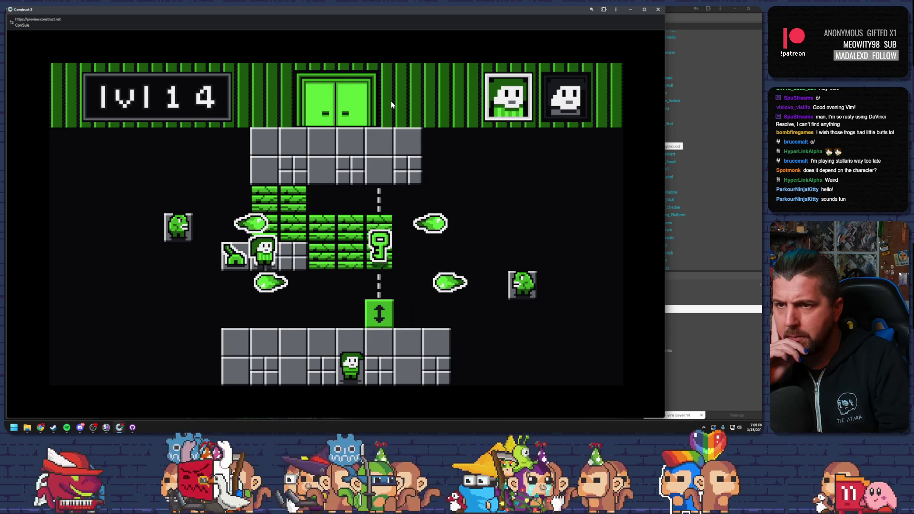
key("space")
key("Right")
key("space")
key("Right")
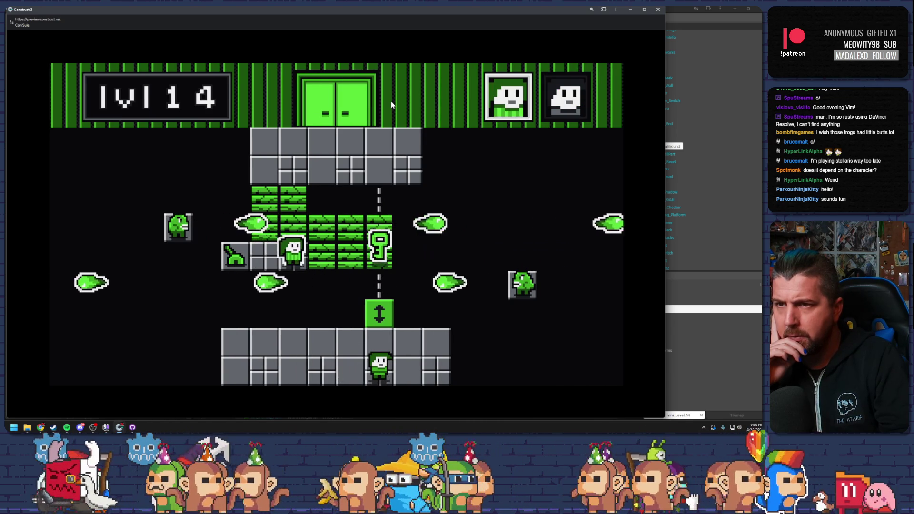
key("Up")
key("Right")
key("Right")
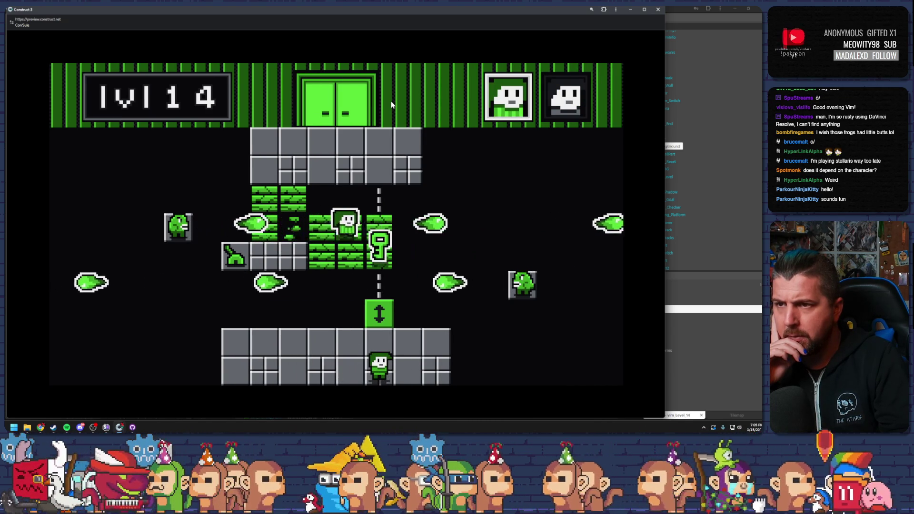
key("Left")
key("Left")
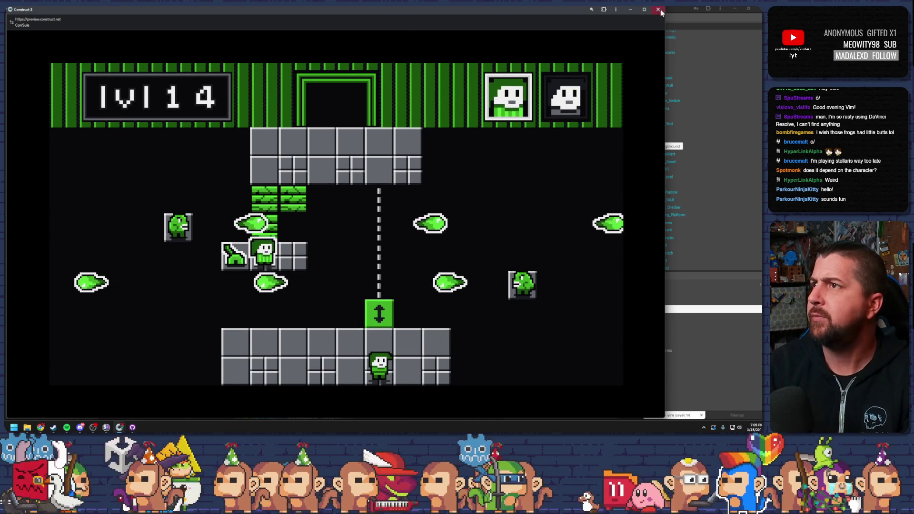
key("alt+F4")
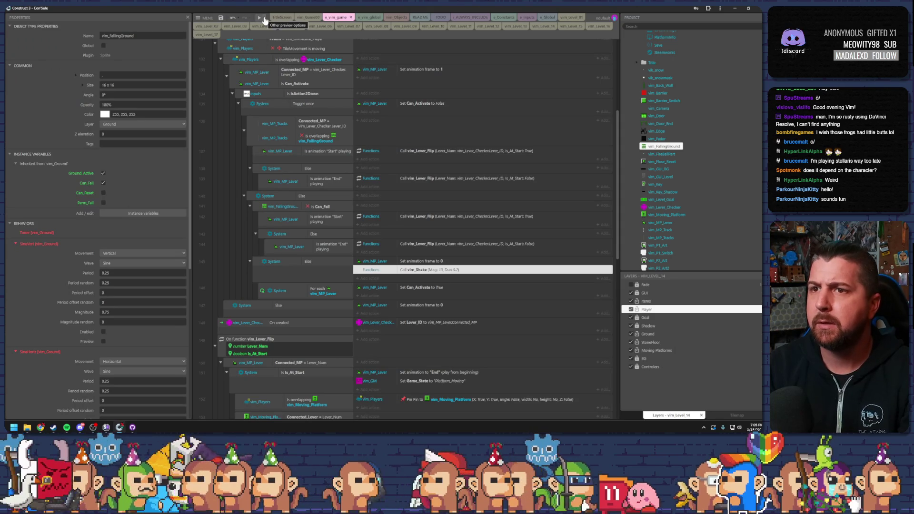
Launch a debug preview of level 14 and inspect the vim_Moving_Platform instance
left_click(265, 18)
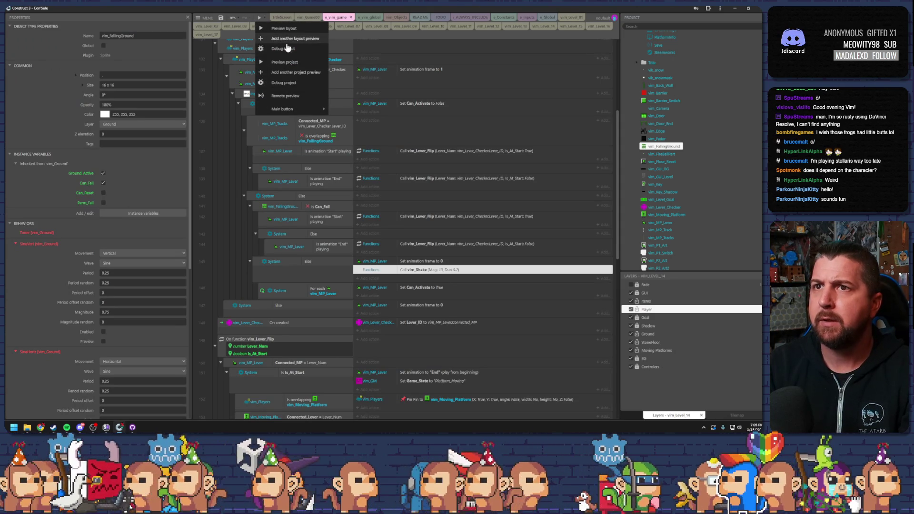
left_click(286, 49)
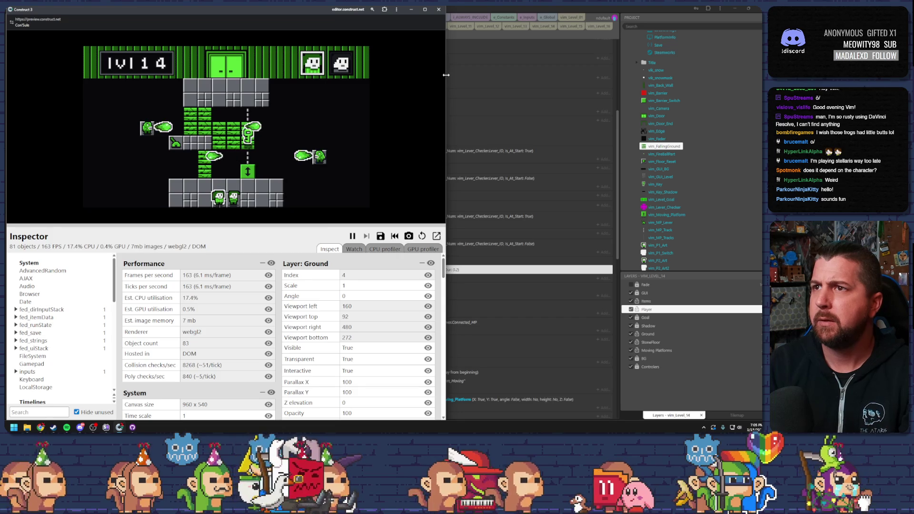
scroll(77, 305, "down", 10)
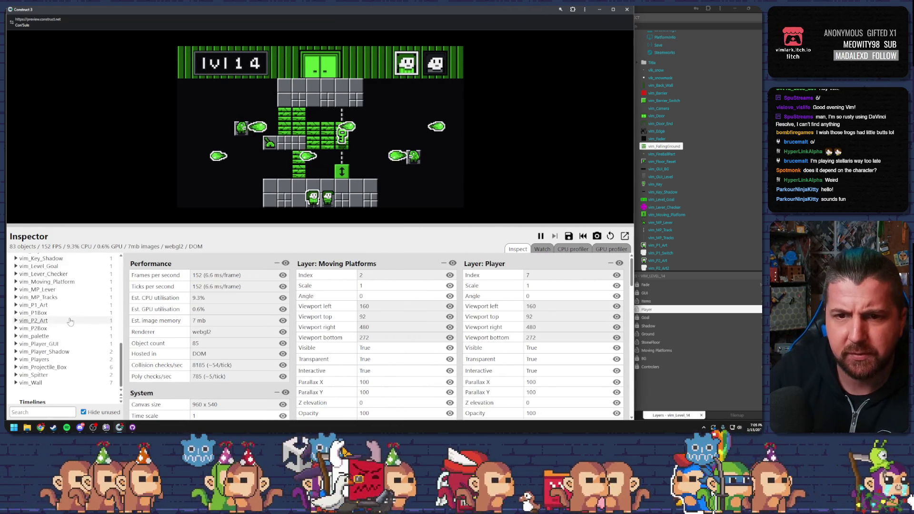
left_click(49, 285)
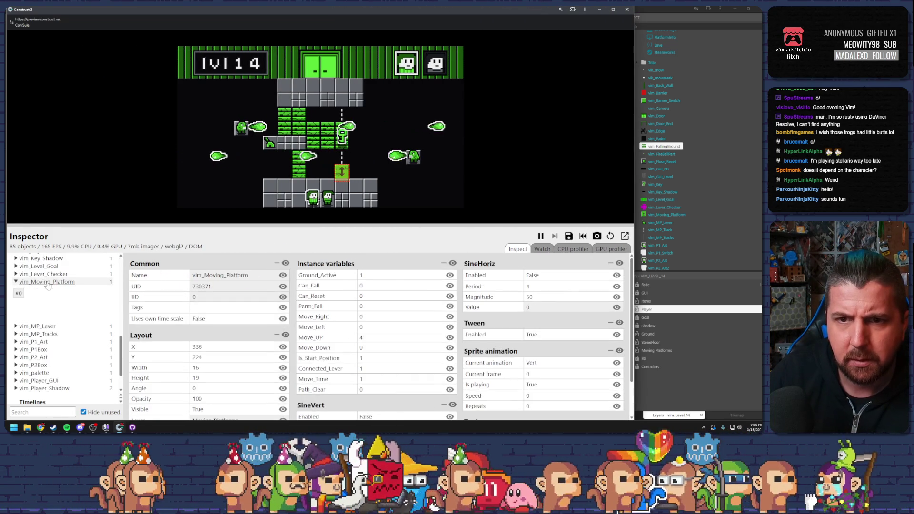
scroll(17, 281, "up", 3)
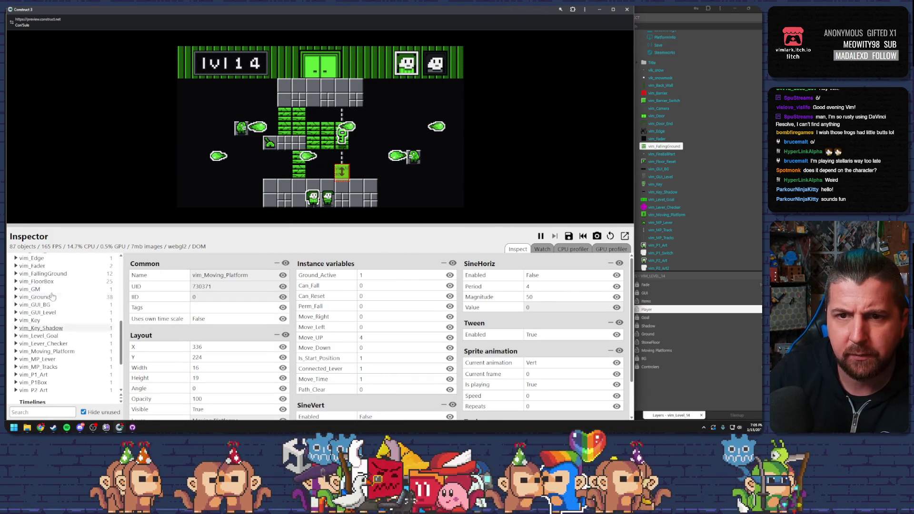
Inspect vim_FallingGround instance #10's variables in the Inspector
left_click(21, 275)
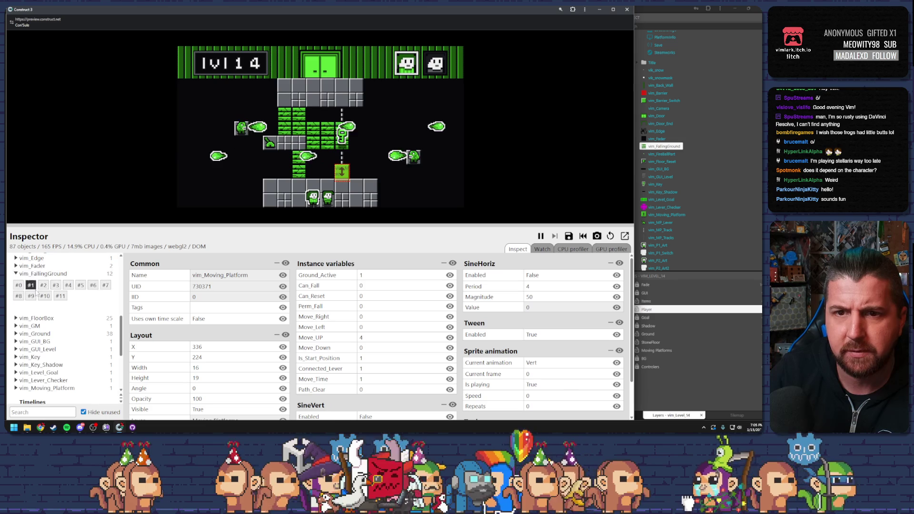
left_click(45, 295)
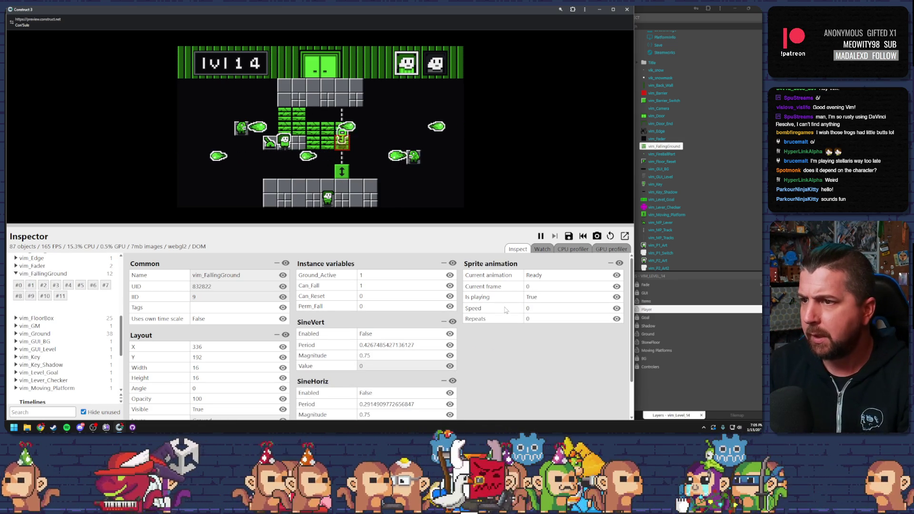
scroll(212, 347, "down", 1)
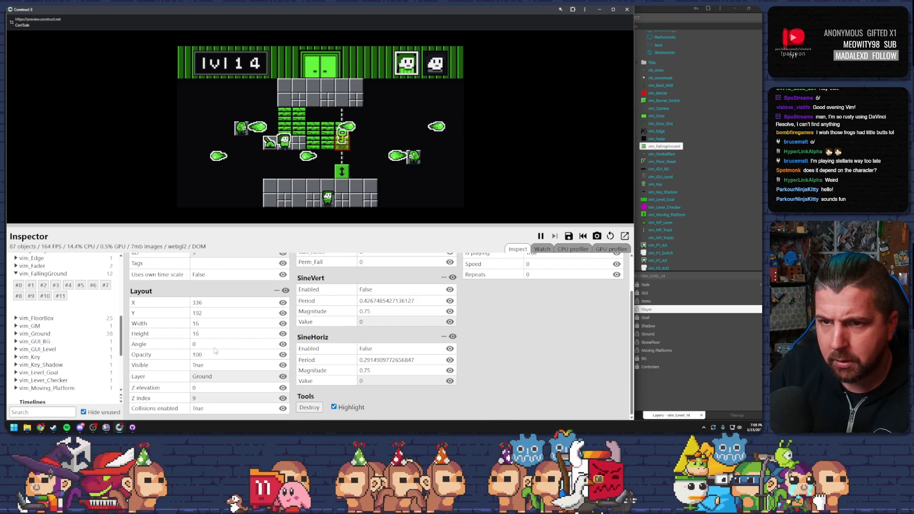
scroll(192, 295, "up", 1)
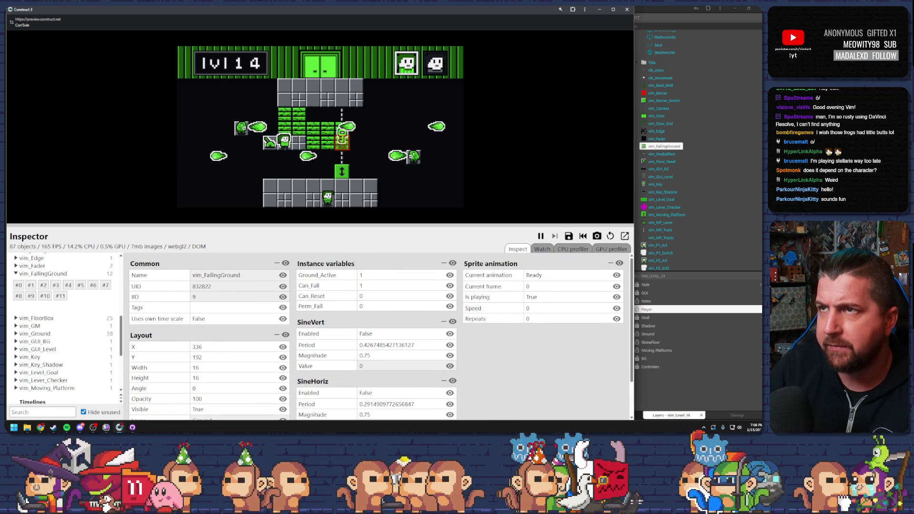
Reposition the preview window, then maximize it to full screen
mouse_move(422, 22)
left_mouse_down()
mouse_move(414, 308)
mouse_move(428, 332)
mouse_move(434, 283)
mouse_move(468, 232)
mouse_move(463, 253)
mouse_move(456, 251)
mouse_move(452, 302)
left_mouse_up()
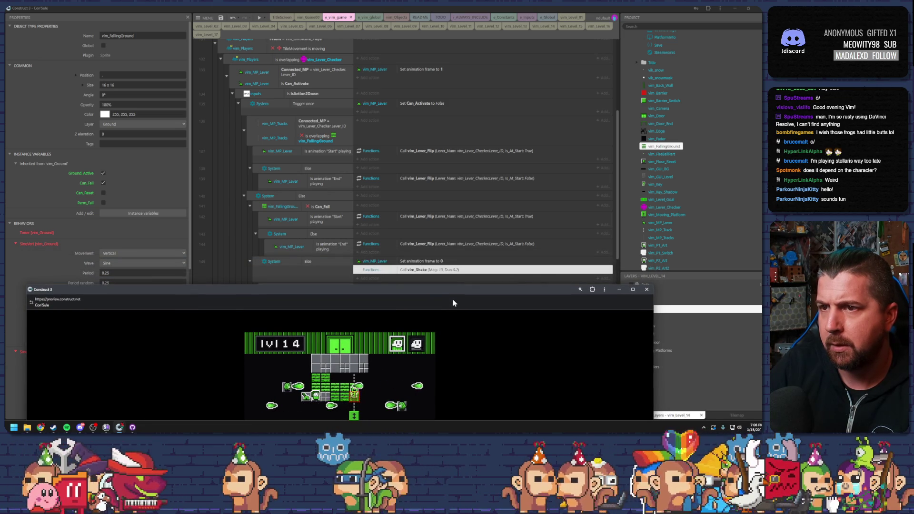
mouse_move(453, 302)
left_mouse_down()
mouse_move(433, 286)
mouse_move(444, 249)
mouse_move(446, 306)
mouse_move(455, 54)
mouse_move(468, 22)
mouse_move(475, 82)
mouse_move(475, 41)
mouse_move(465, 62)
left_mouse_up()
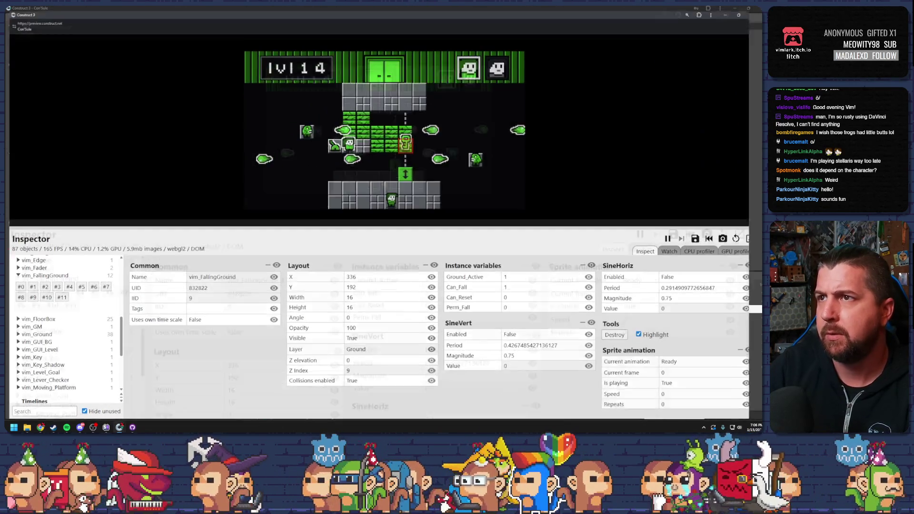
double_click(466, 62)
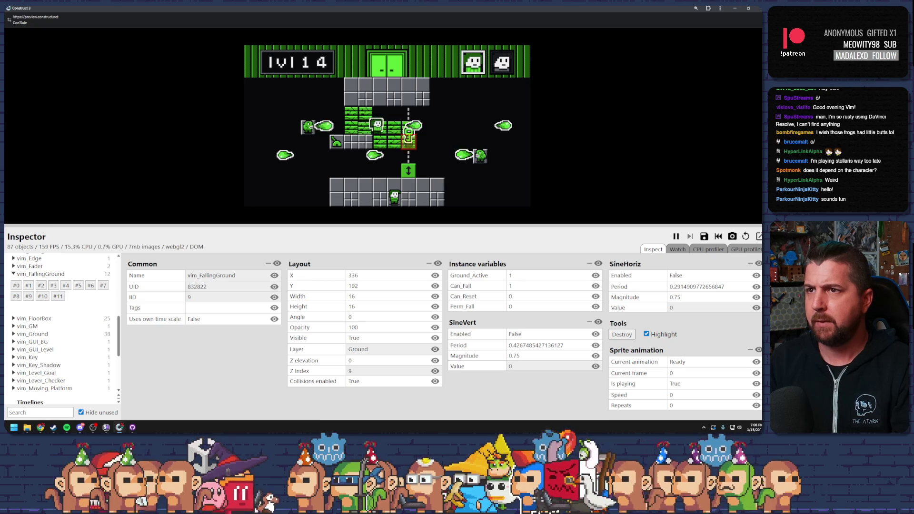
Walk the player off the falling block, restart, and compare vim_FallingGround instances #9, #1 and #4
key("Left")
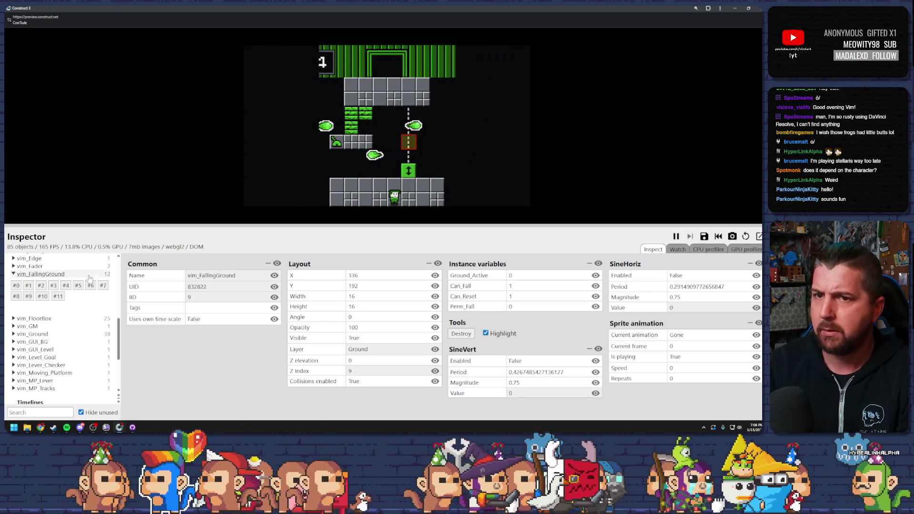
left_click(32, 297)
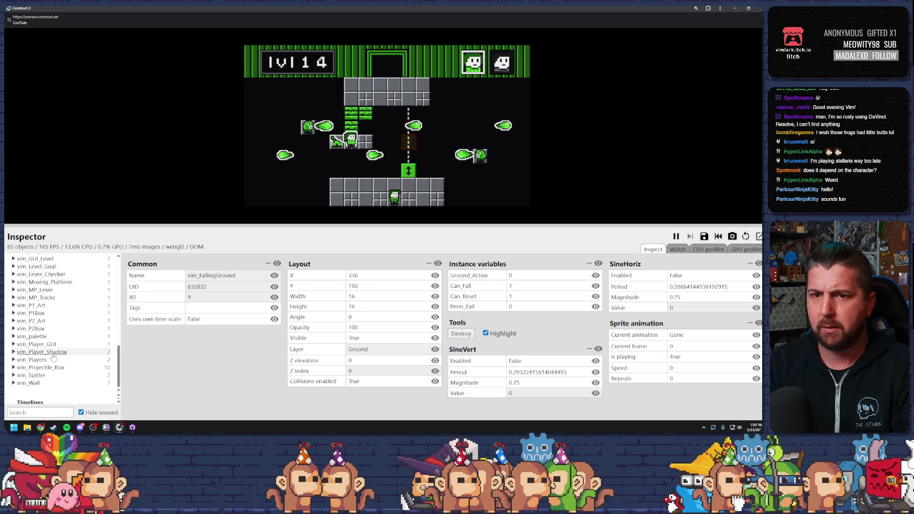
scroll(67, 315, "up", 3)
left_click(29, 334)
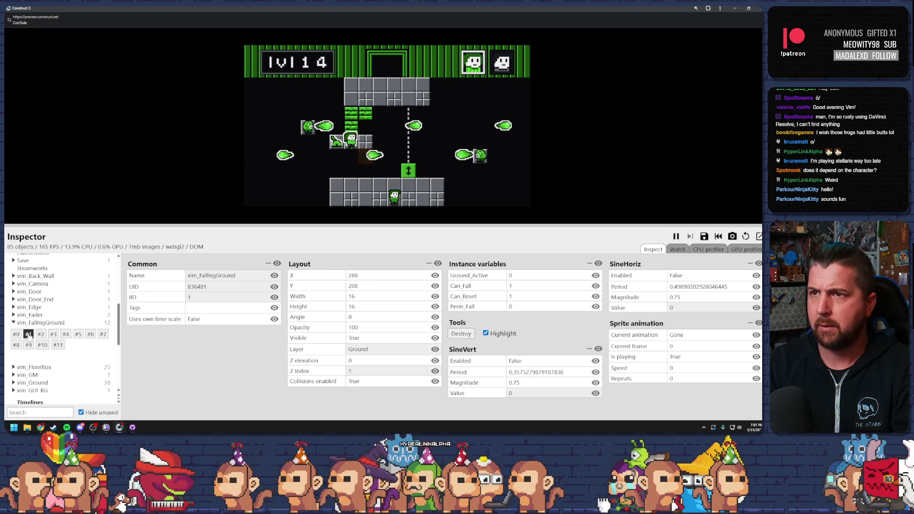
left_click(66, 335)
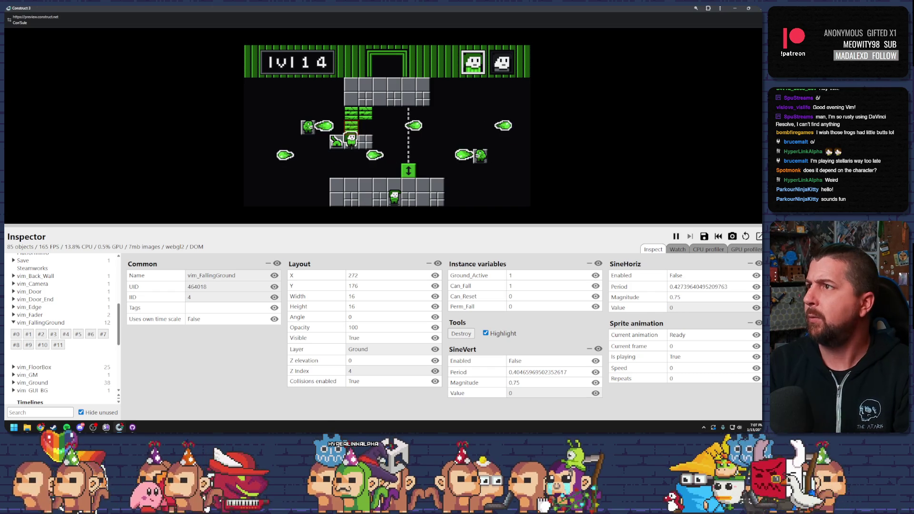
key("alt+Tab")
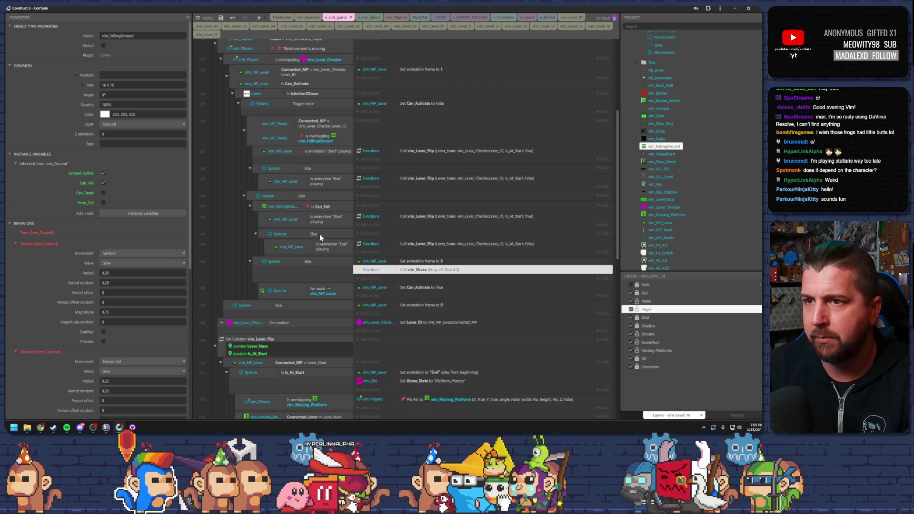
Switch the vim_FallingGround condition from Can_Fall to Can_Reset, remove Invert, and save
double_click(322, 207)
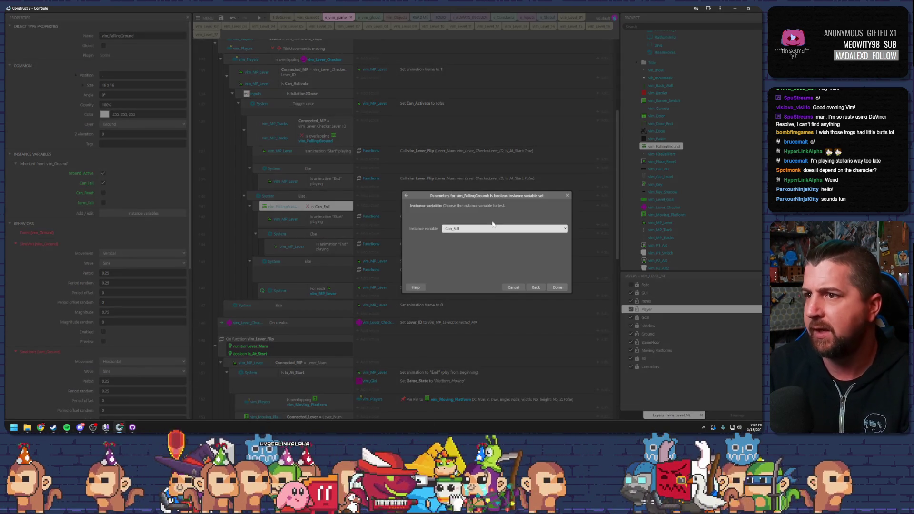
left_click(487, 229)
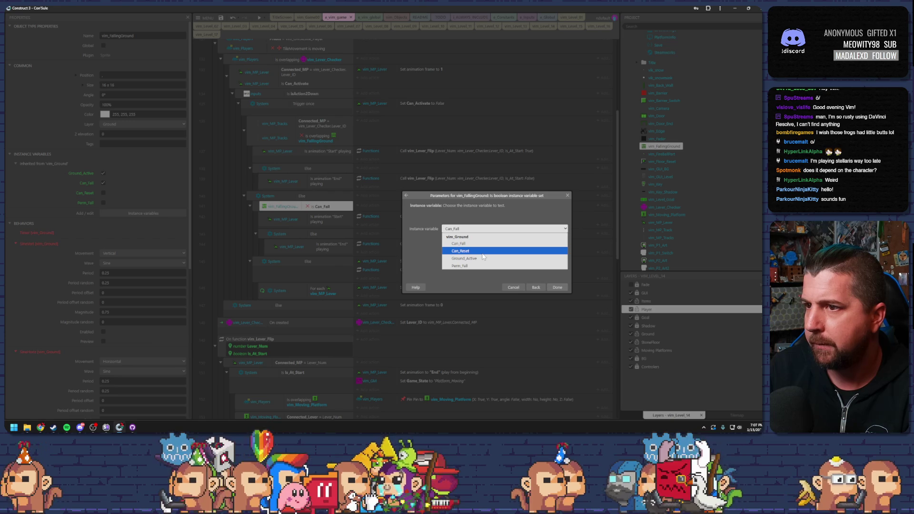
left_click(486, 251)
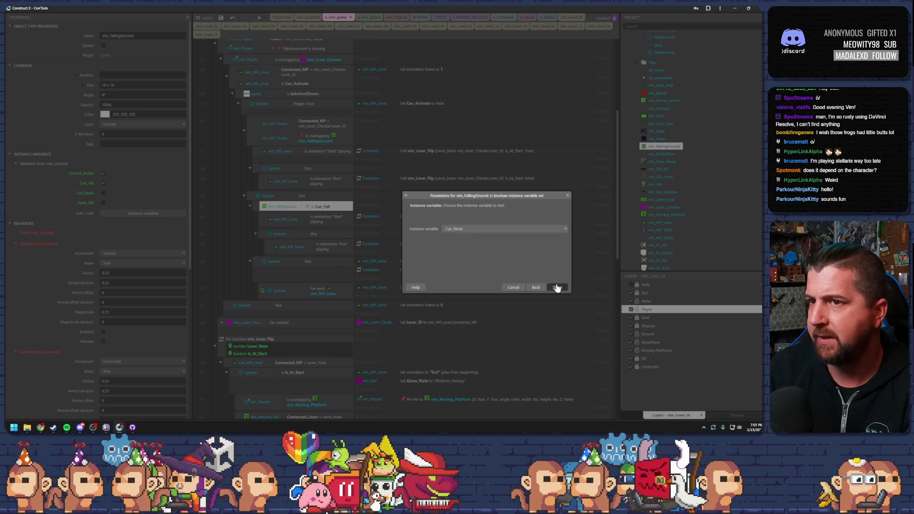
left_click(556, 288)
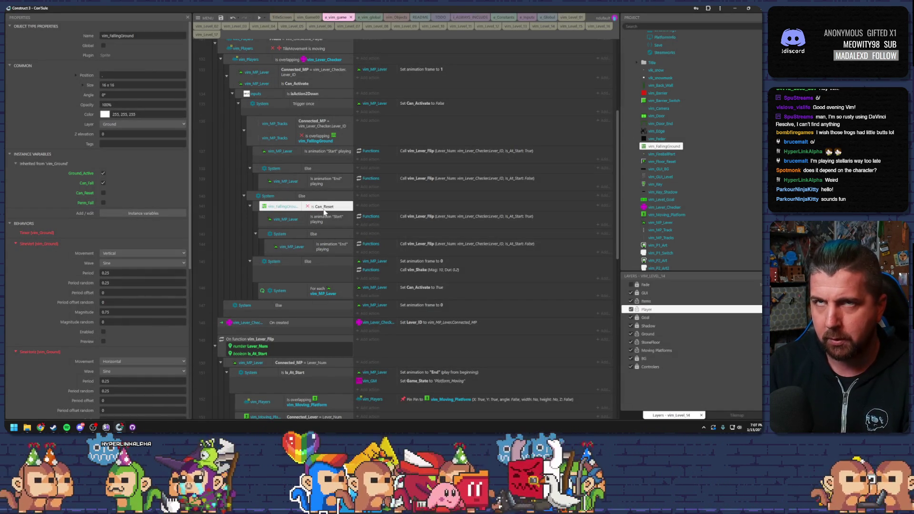
key("i")
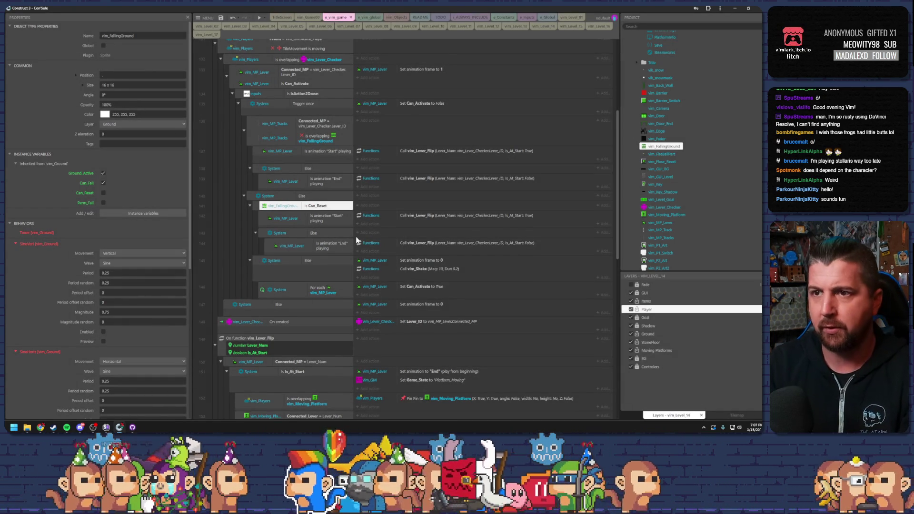
left_click(220, 18)
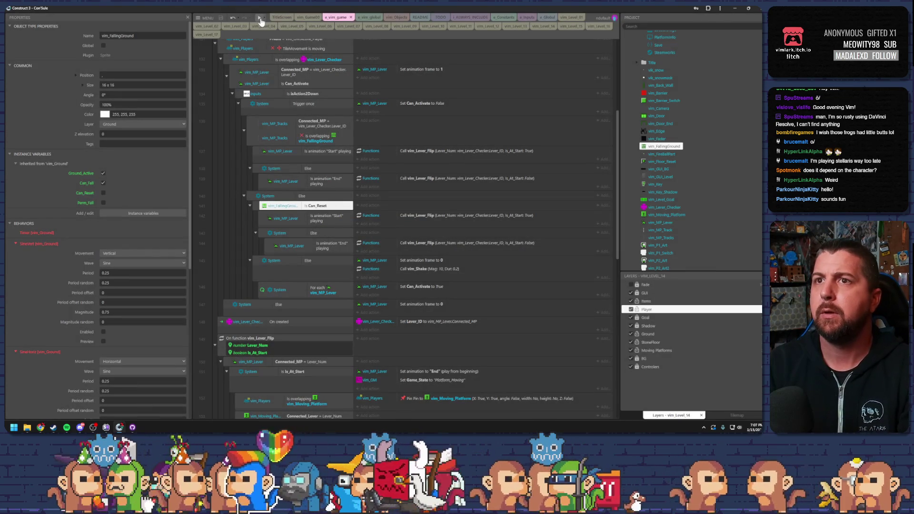
Launch a full-screen debug preview of level 14 and inspect vim_FallingGround instance #9
left_click(266, 20)
left_click(285, 47)
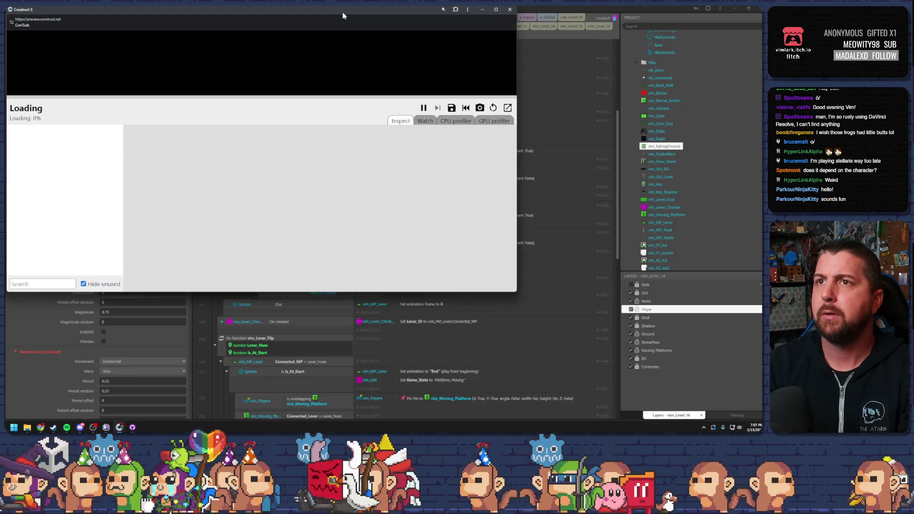
double_click(340, 12)
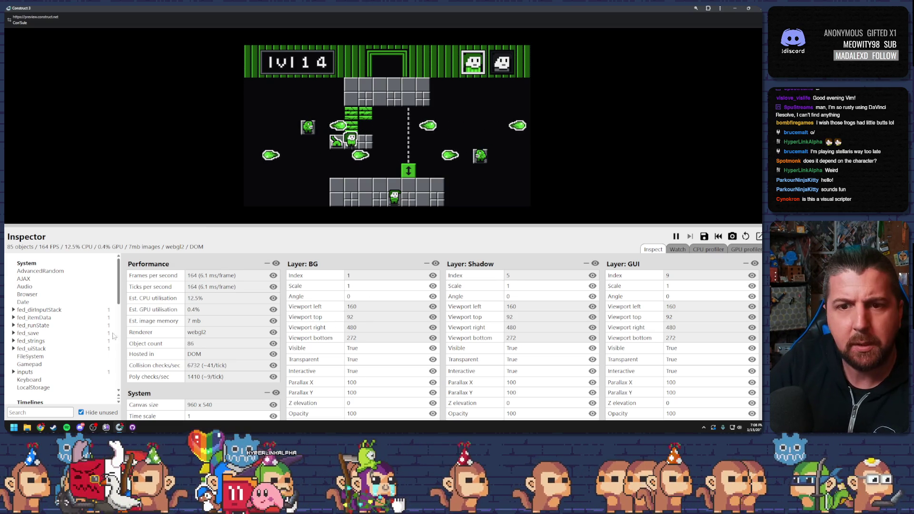
scroll(52, 335, "down", 3)
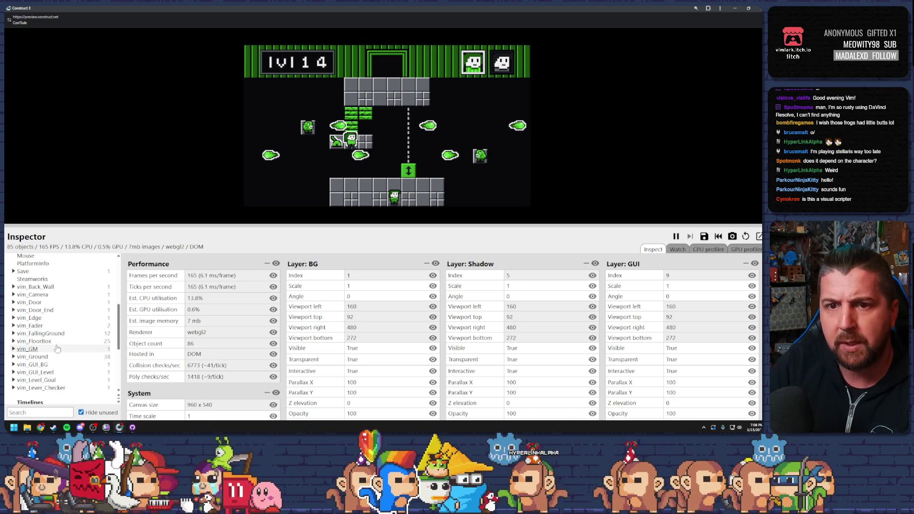
left_click(14, 333)
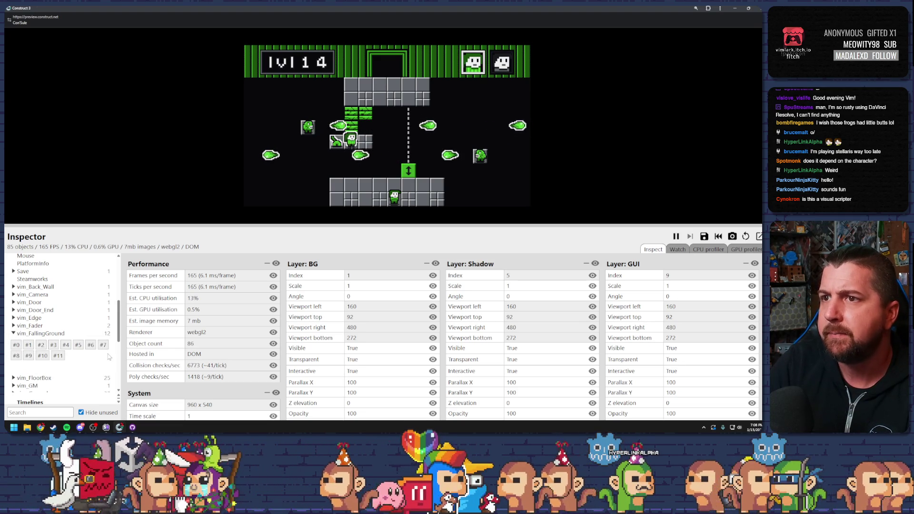
left_click(29, 356)
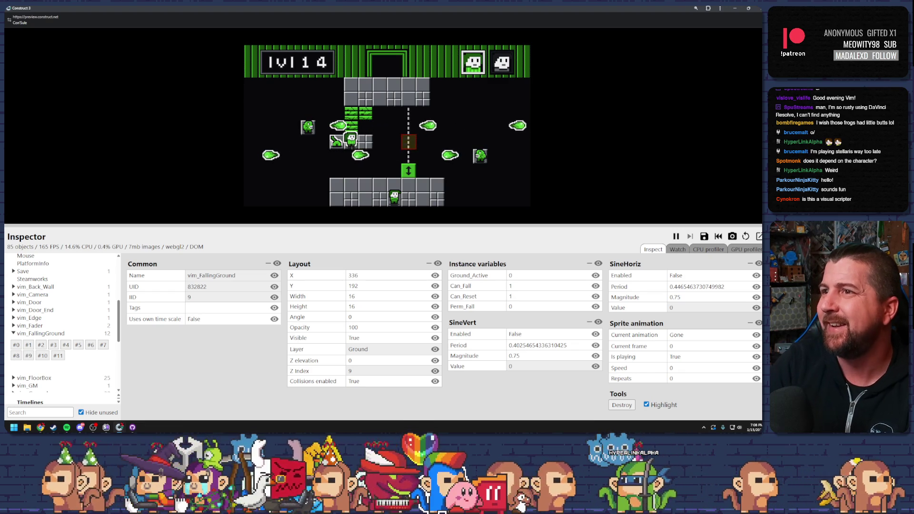
Move the preview window aside and bring the e_vim_game event sheet back to front
mouse_move(471, 11)
left_mouse_down()
mouse_move(472, 229)
mouse_move(431, 326)
mouse_move(419, 426)
left_mouse_up()
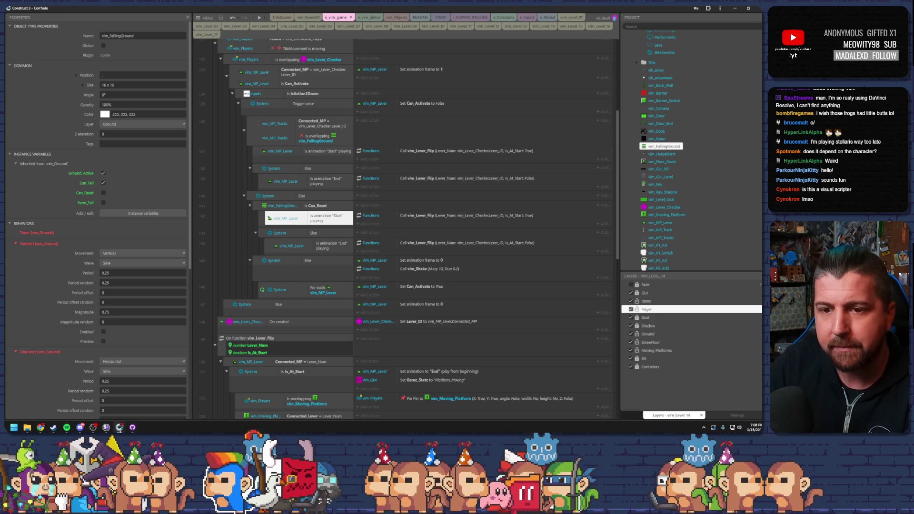
mouse_move(119, 427)
left_click(119, 388)
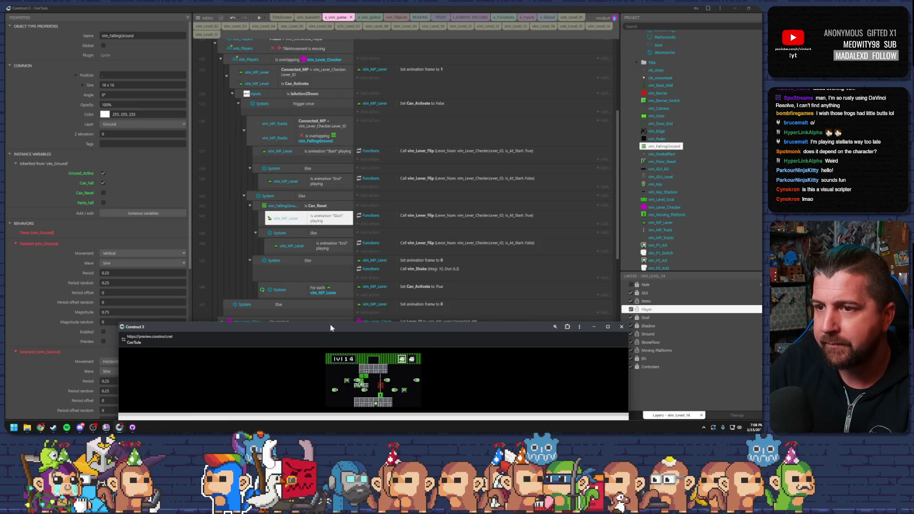
mouse_move(330, 328)
left_mouse_down()
mouse_move(336, 213)
mouse_move(345, 289)
mouse_move(341, 141)
mouse_move(323, 338)
left_mouse_up()
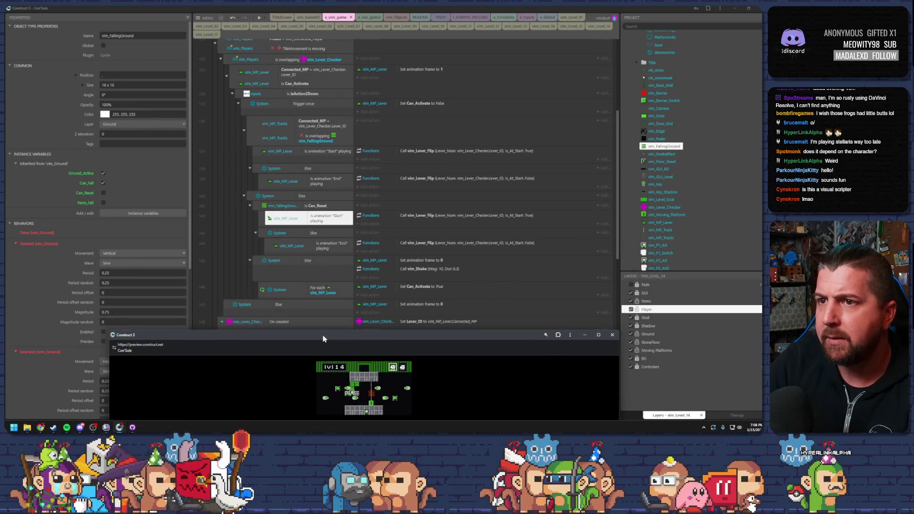
left_click(315, 290)
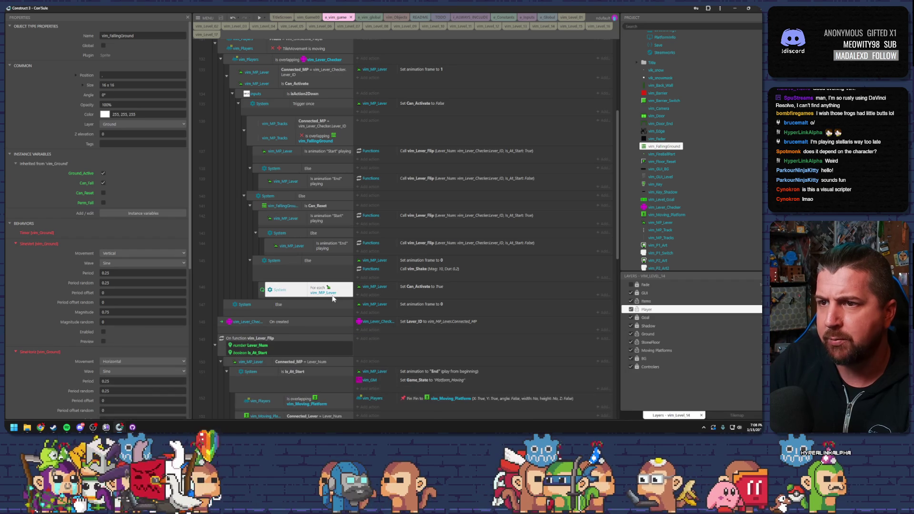
left_click(311, 217)
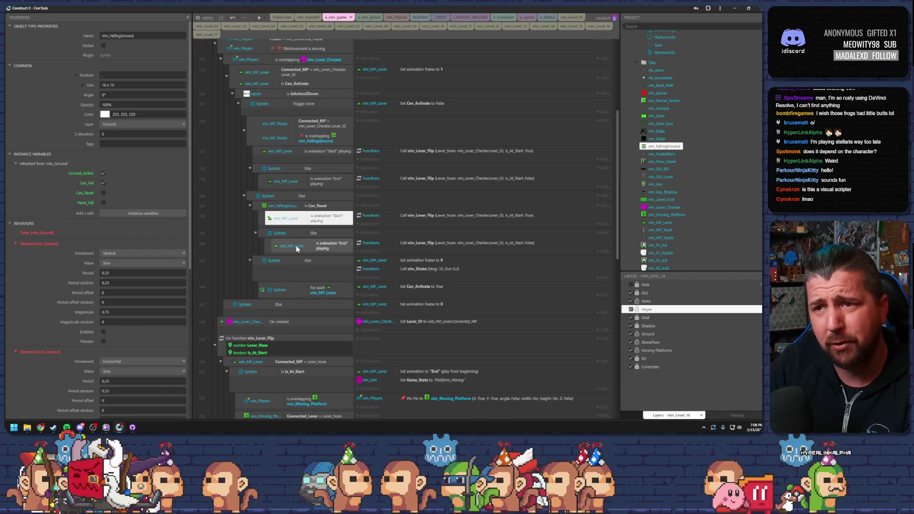
left_click(450, 217)
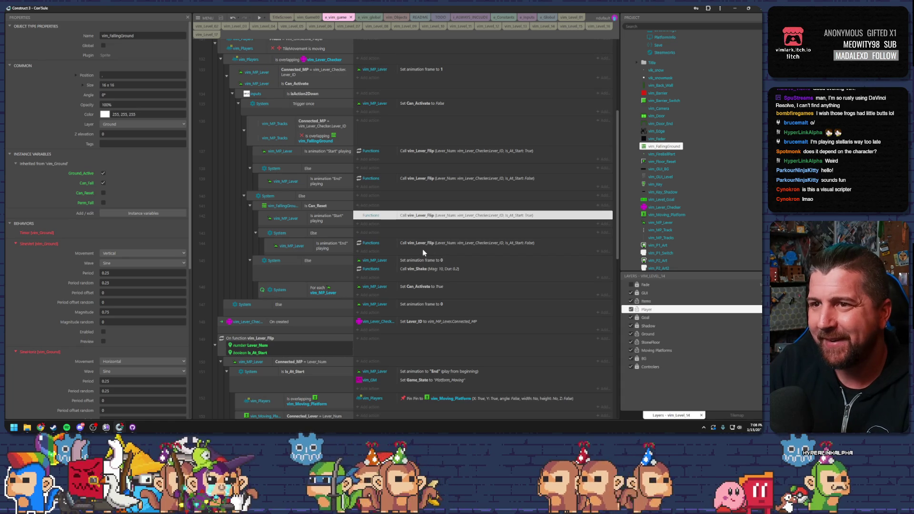
left_click(281, 206)
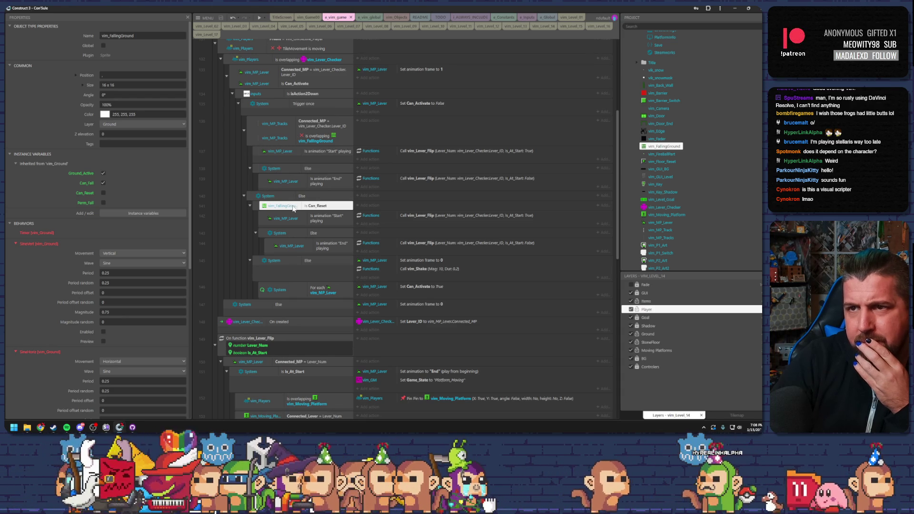
left_click(251, 146)
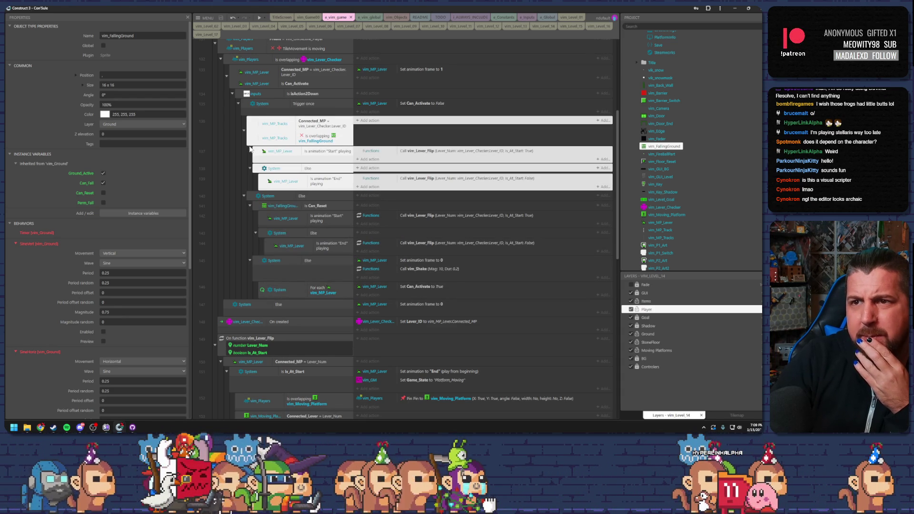
left_click(252, 199, "shift")
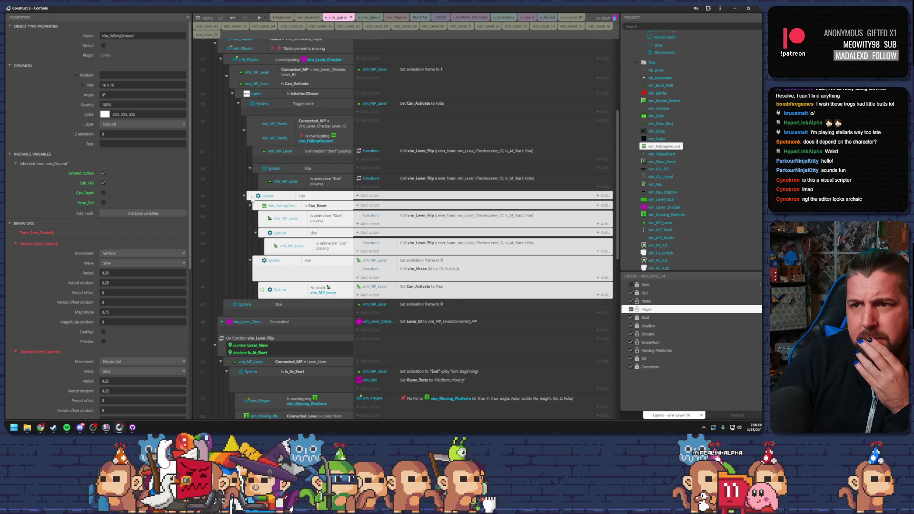
left_click(250, 150)
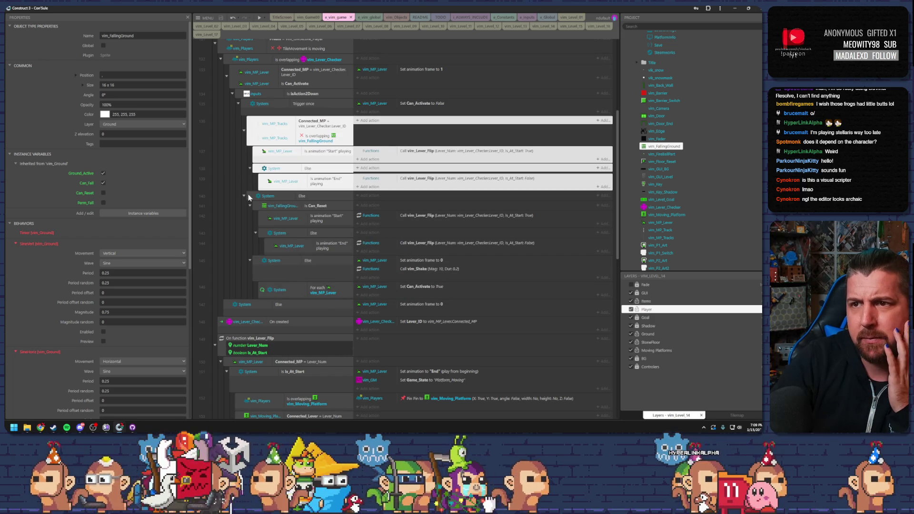
left_click(247, 193)
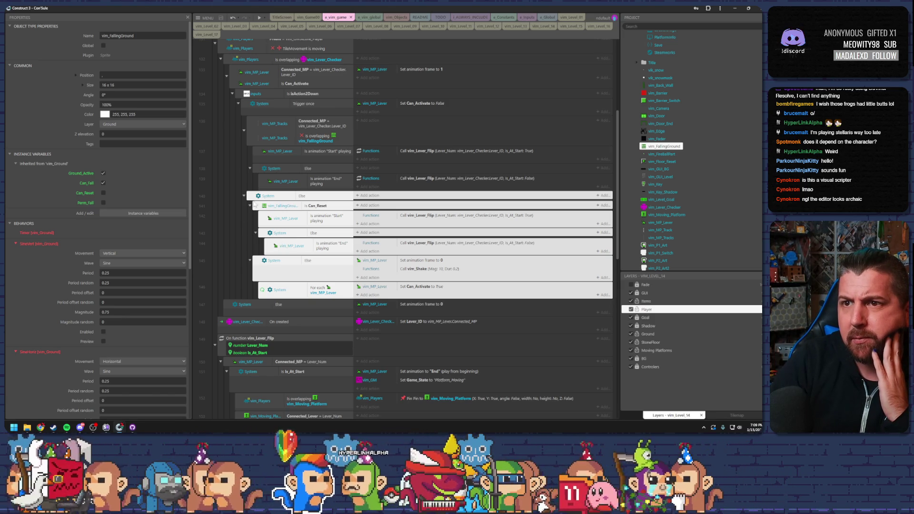
left_click(266, 186)
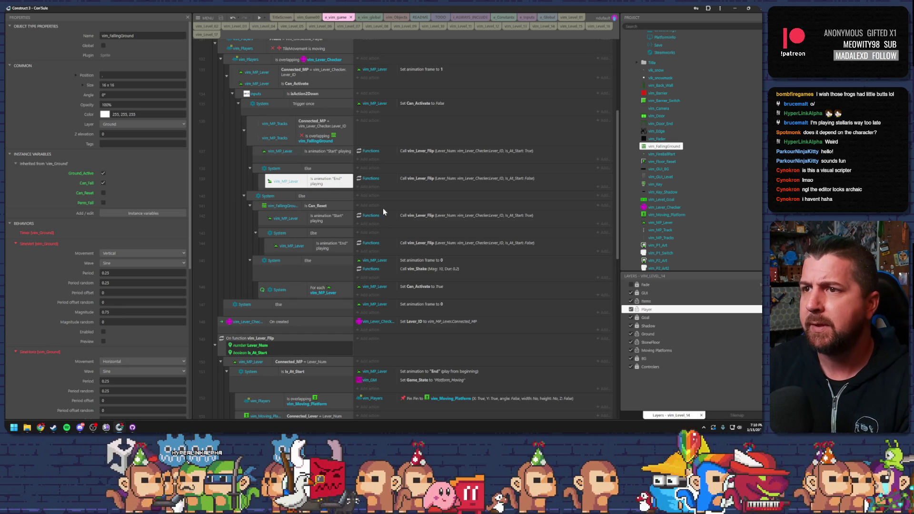
left_click(431, 179)
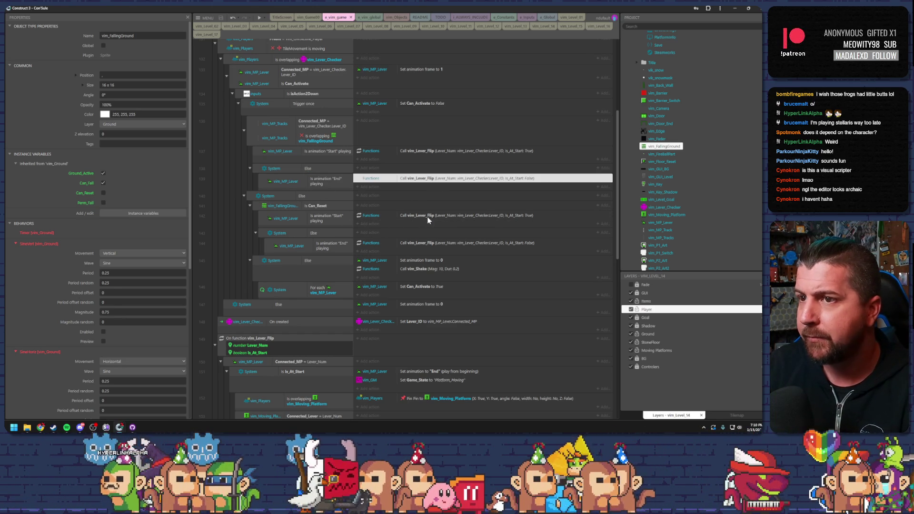
Select the lever's Start/End animation conditions and the vim_Shake action, then open the Add action object list
left_click(311, 209)
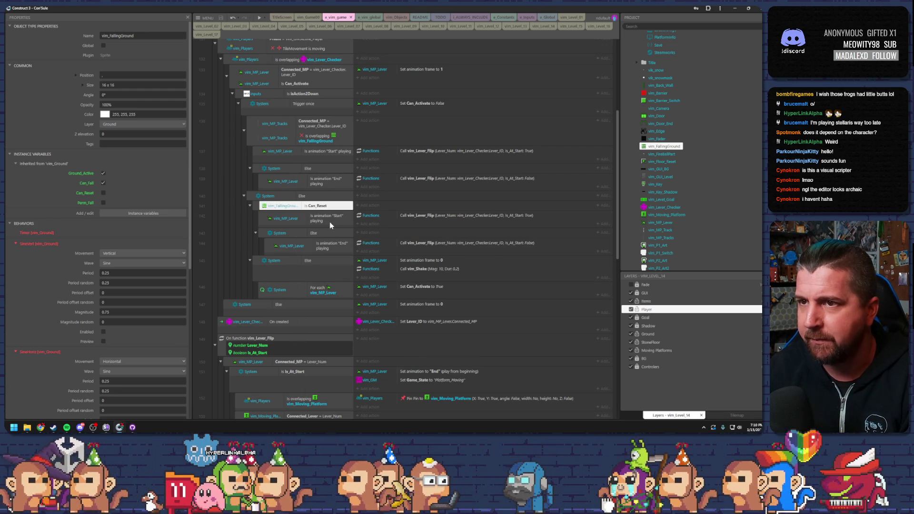
left_click(336, 220)
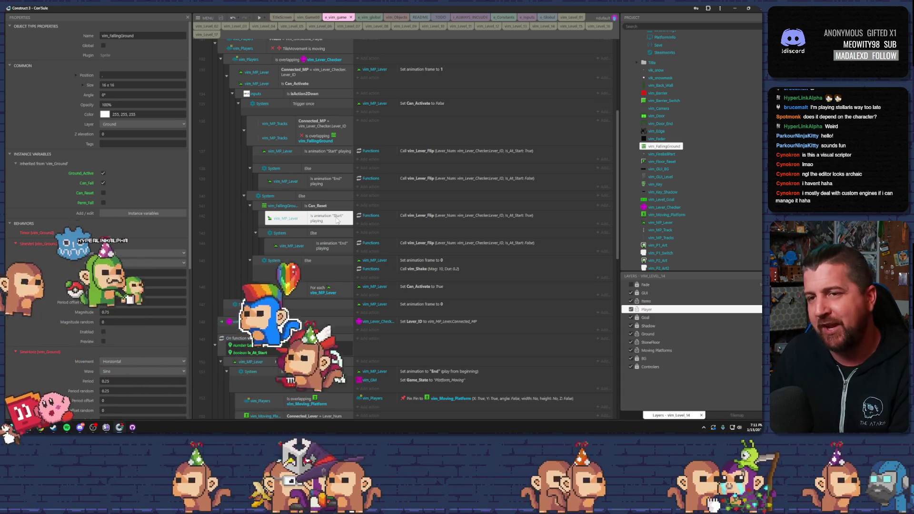
left_click(232, 244)
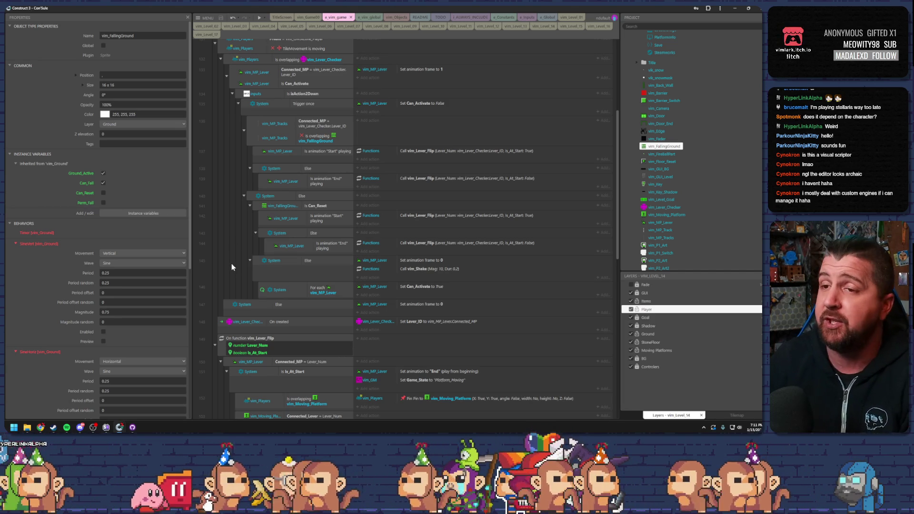
left_click(424, 268)
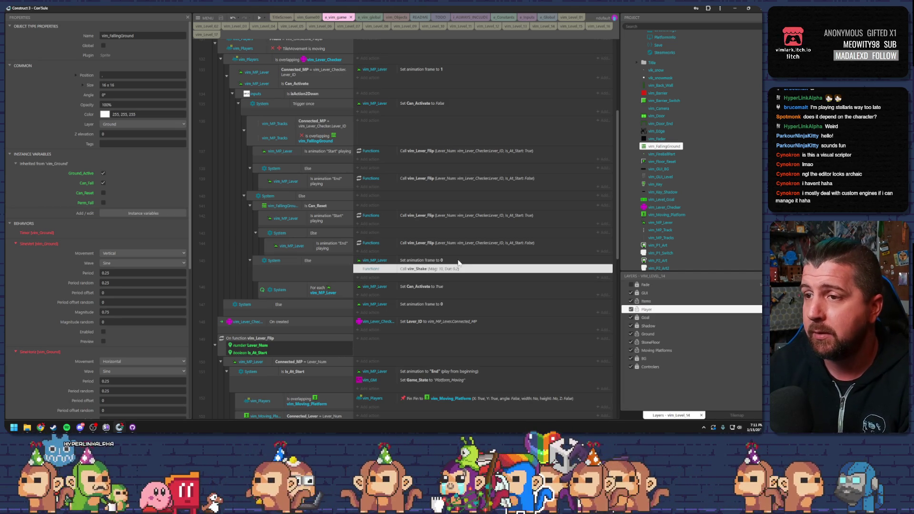
left_click(442, 244)
left_click(278, 207)
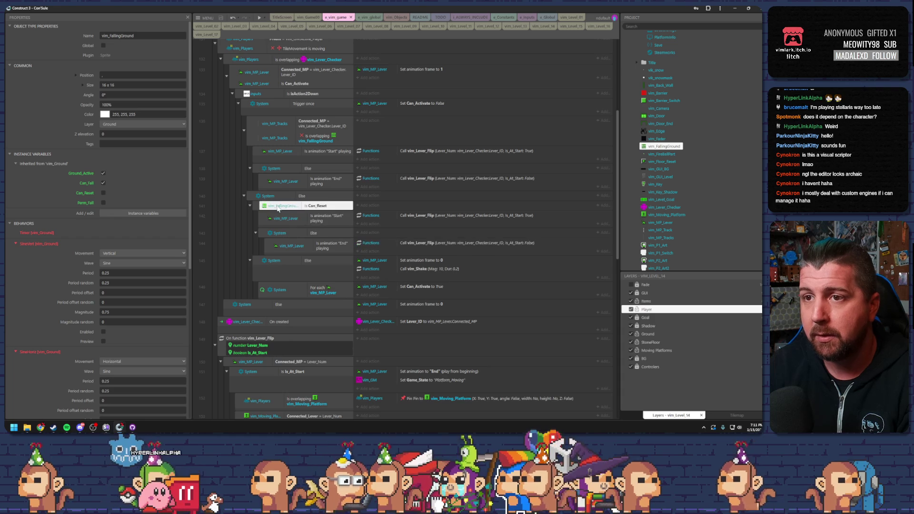
left_click(288, 218)
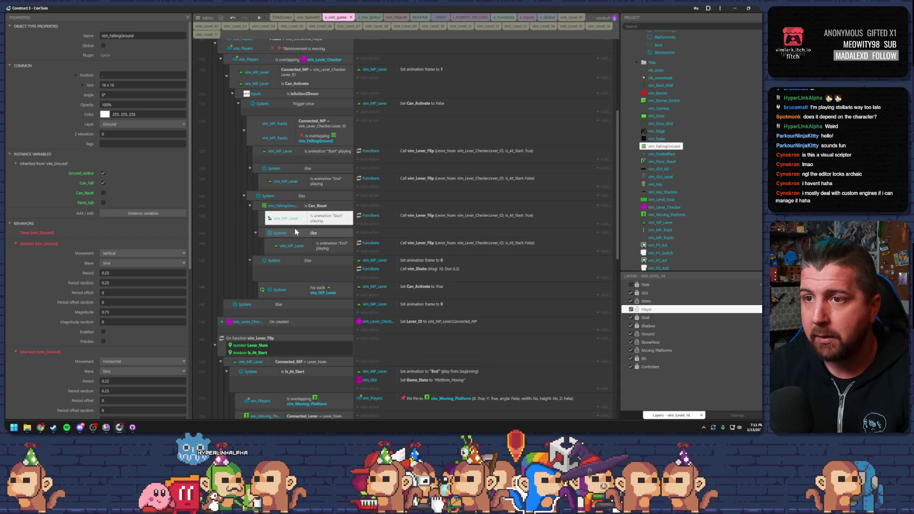
left_click(389, 207)
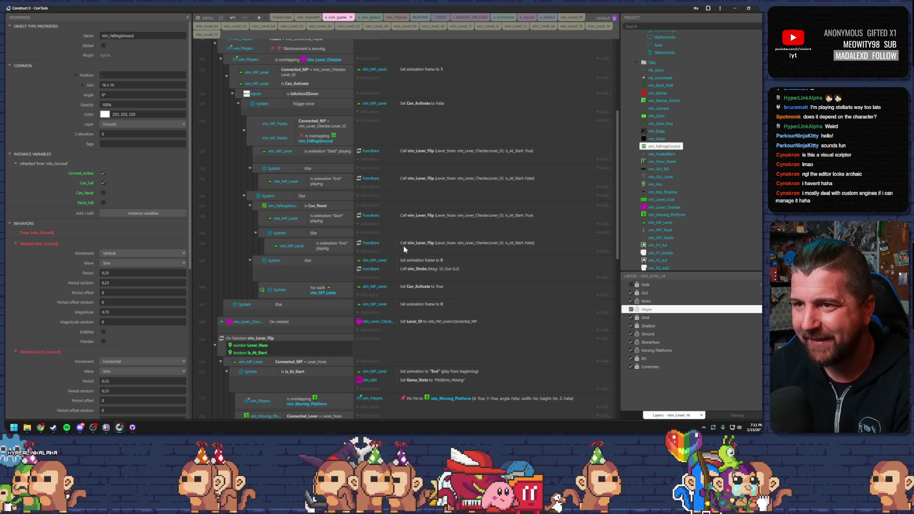
left_click(362, 252)
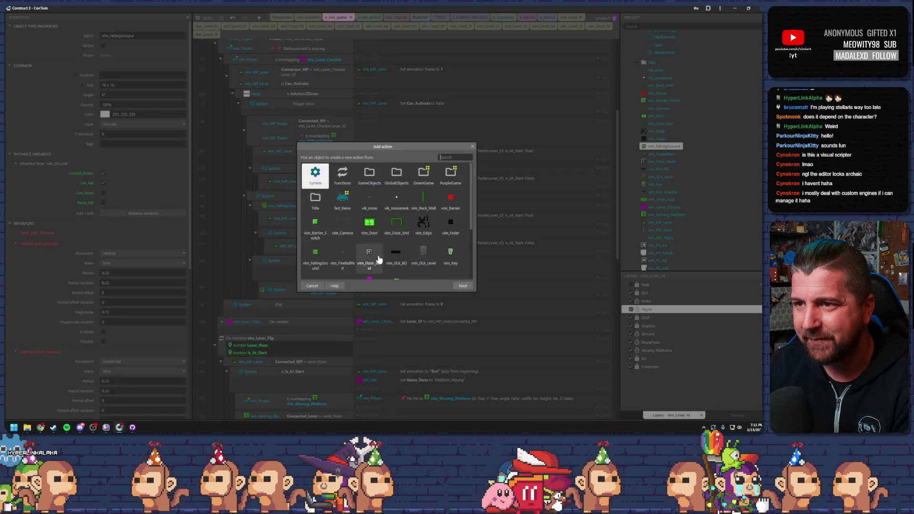
Cancel the Add action dialog, reselect the lever's Start animation condition, and scroll up to the group headers
left_click(332, 287)
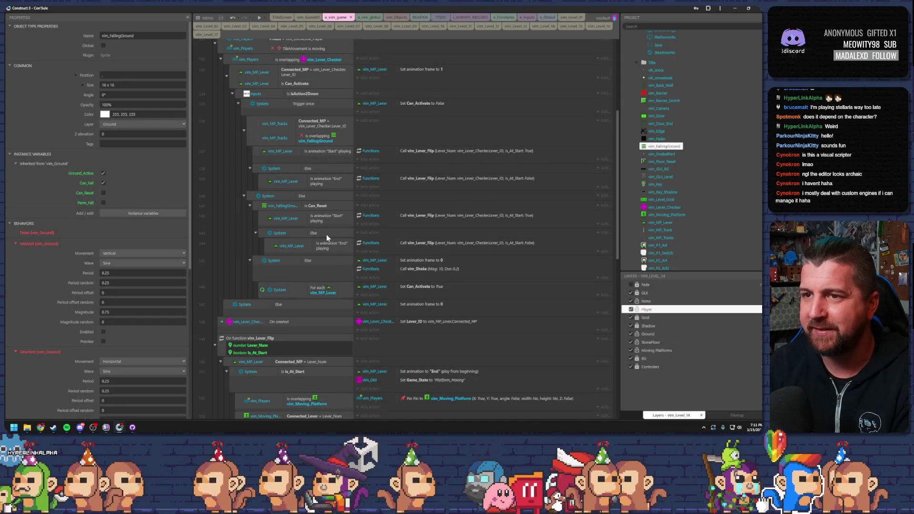
left_click(326, 216)
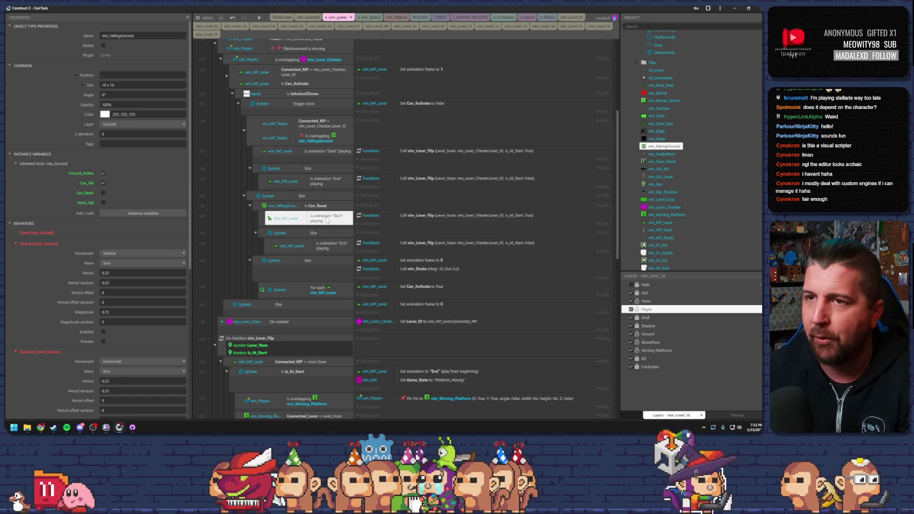
scroll(342, 300, "up", 2)
scroll(341, 306, "up", 1)
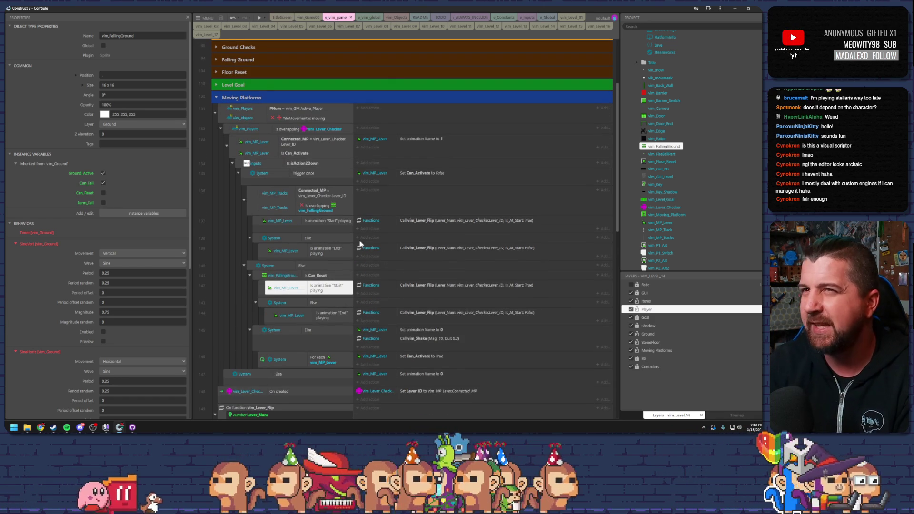
Preview level 09 full-screen, put the hooded character on the right elevator, and flip the lower lever
key("F5")
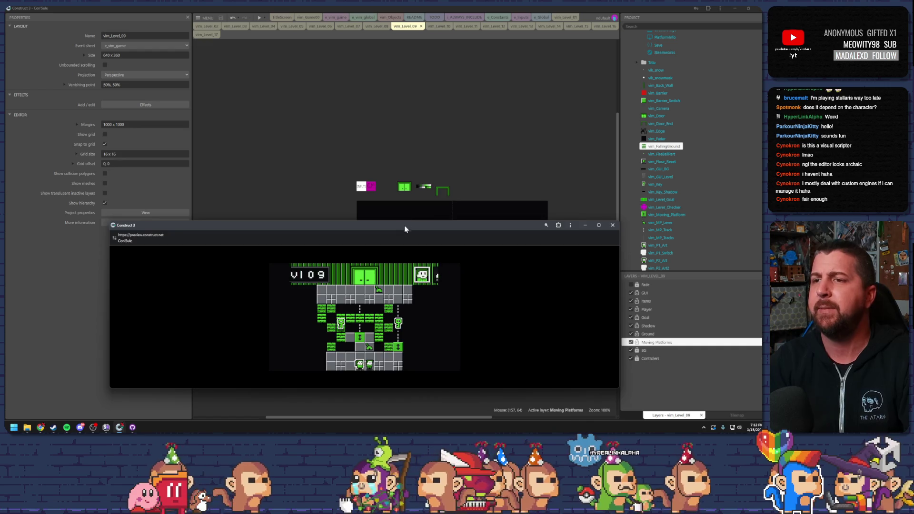
left_click_drag(404, 225, 419, 3)
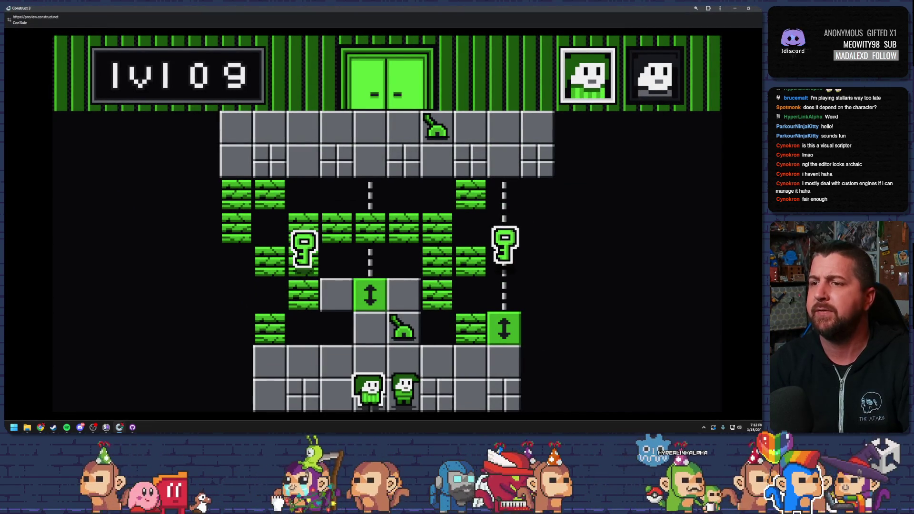
key("Tab")
key("Right")
key("Right")
key("Right")
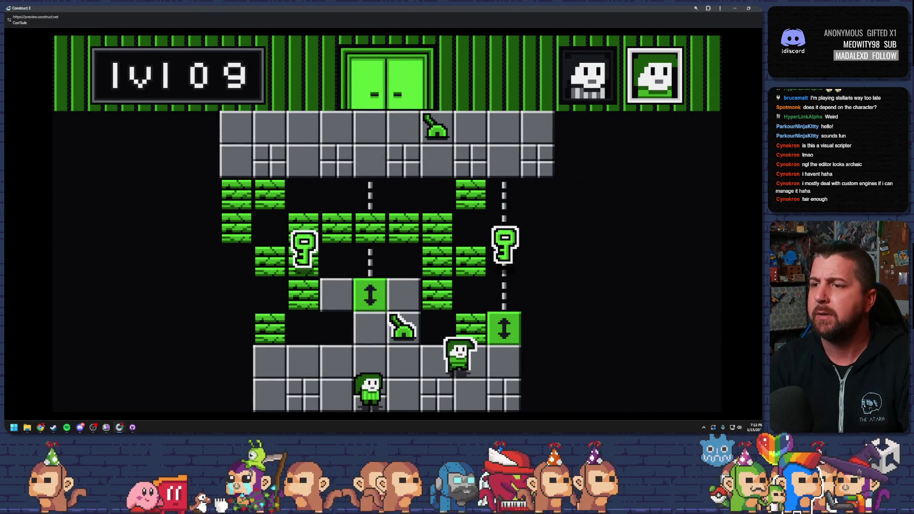
key("Tab")
key("Right")
key("Up")
key("Up")
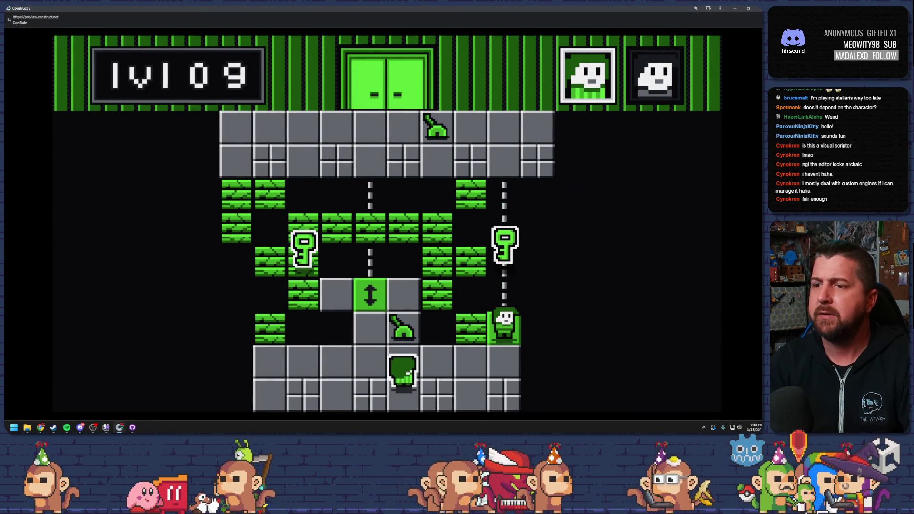
Walk toward the top lever, then climb the bottom character up to collect the key
key("Tab")
key("Left")
key("Left")
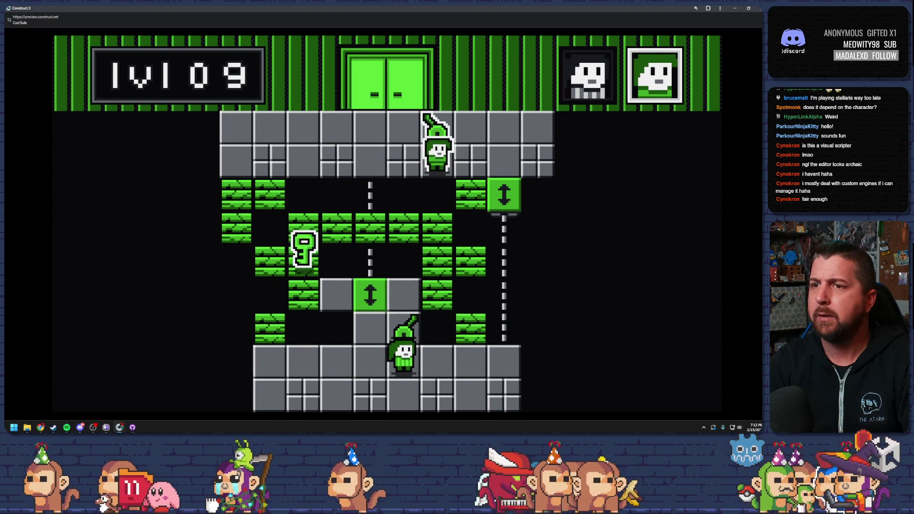
key("Tab")
key("Left")
key("Up")
key("Up")
key("Left")
key("Up")
key("Right")
key("Right")
key("Right")
key("Right")
key("Down")
key("Down")
Raise the lift carrying the second character, then close the level 09 preview
key("Left")
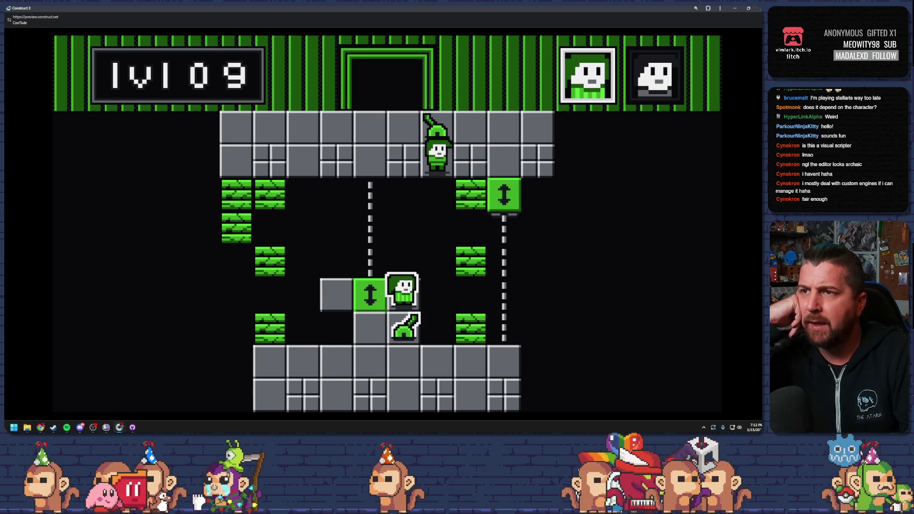
key("space")
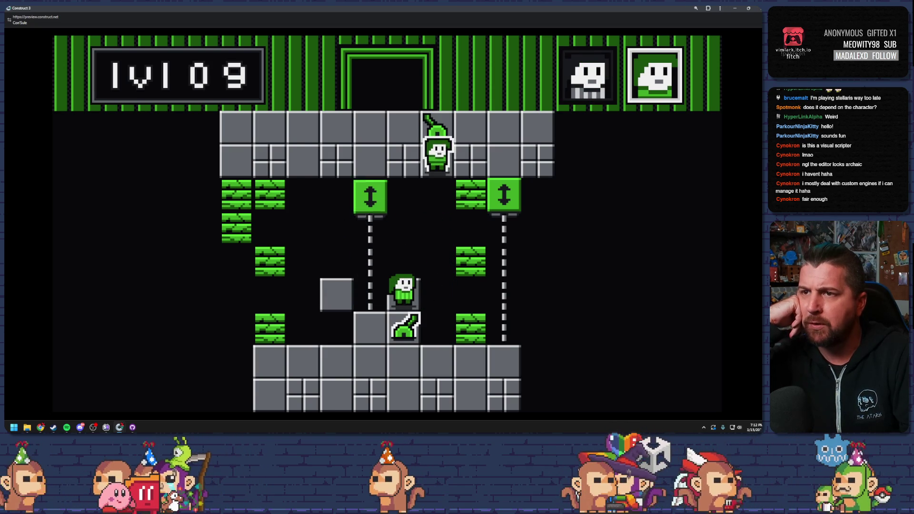
key("space")
key("Left")
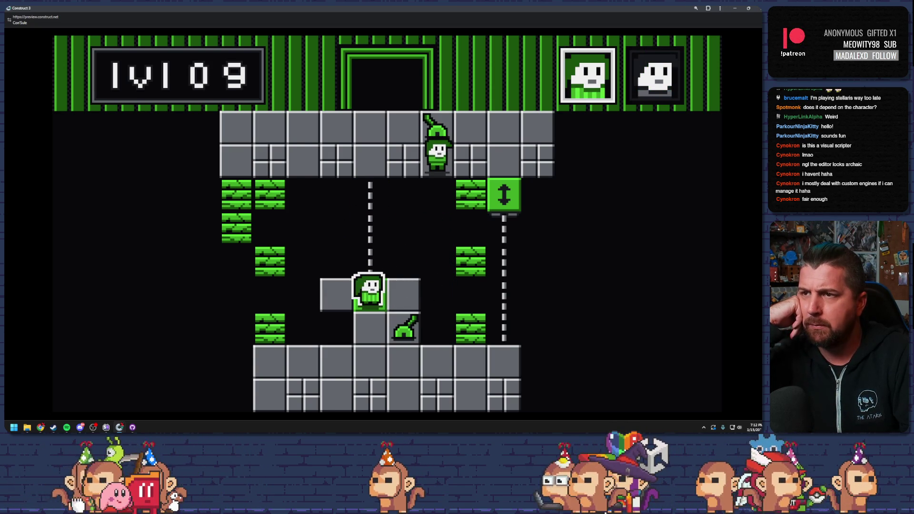
key("space")
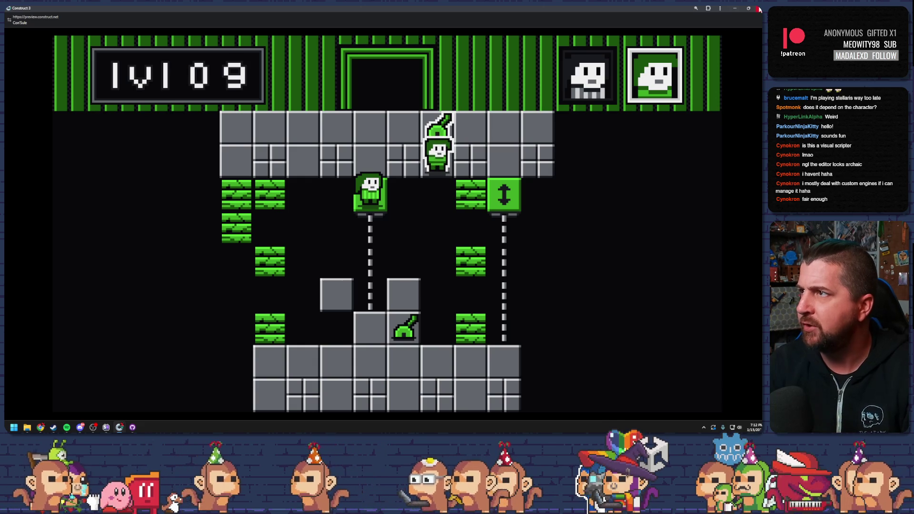
key("alt+F4")
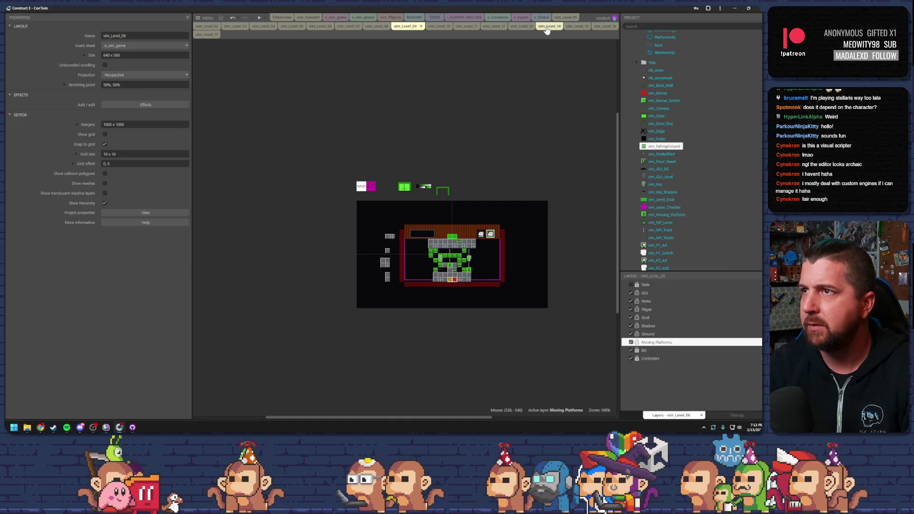
Preview vim_Level_14, climb the ladder onto the grey block, then close the preview and return to the layout
left_click(544, 26)
left_click(259, 18)
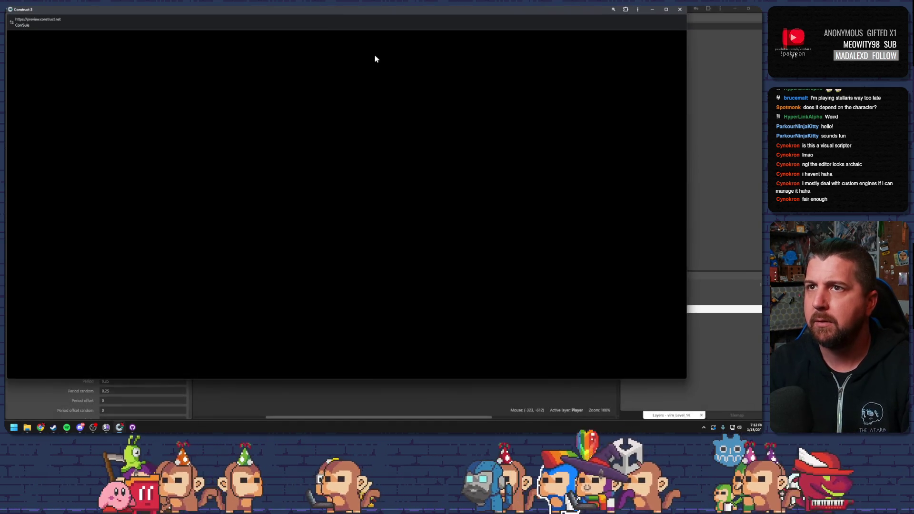
key("Left")
key("Up")
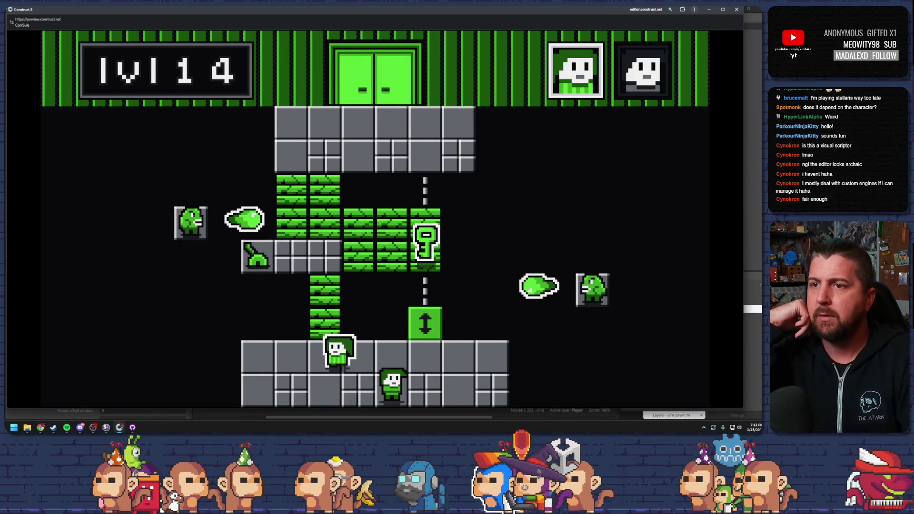
key("Up")
key("Left")
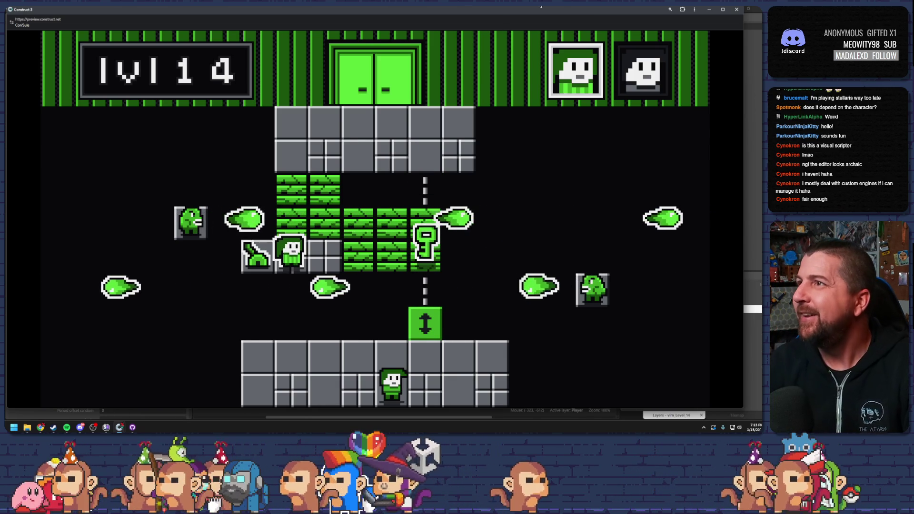
left_click(736, 9)
scroll(483, 273, "up", 6)
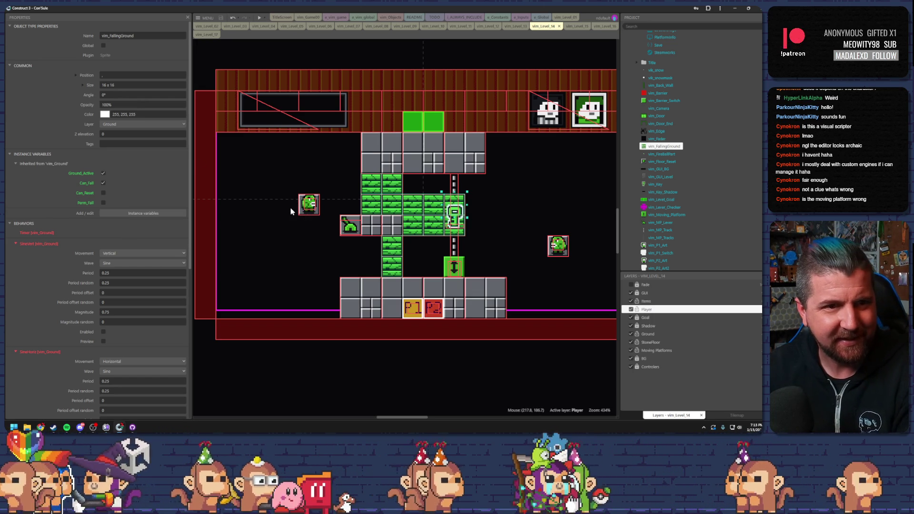
left_click(458, 248)
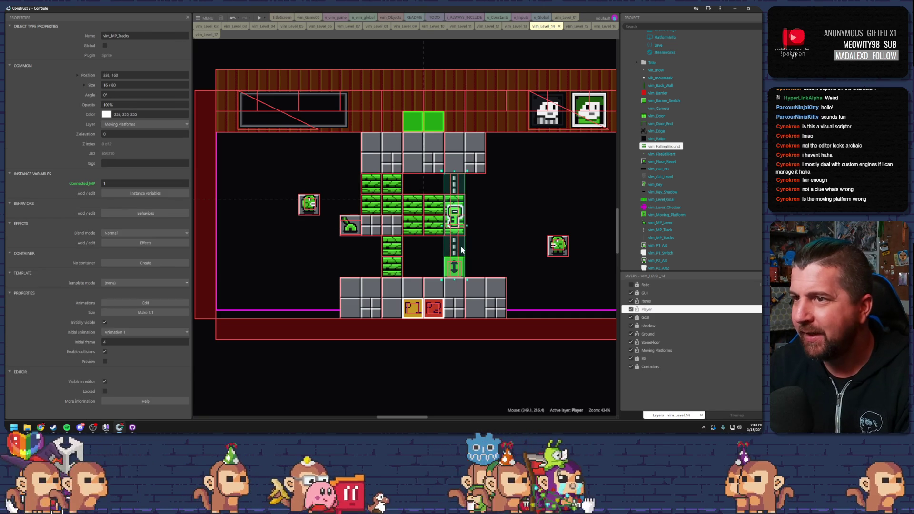
left_click(453, 266)
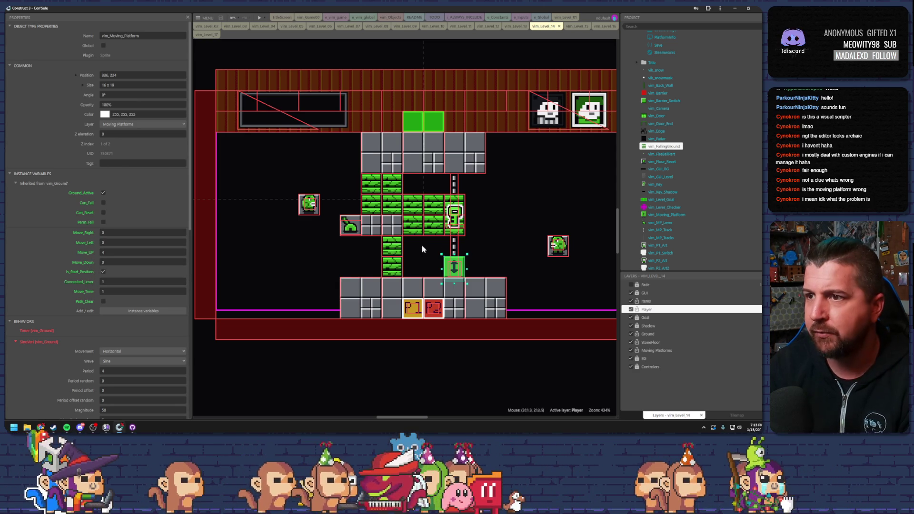
left_click(344, 232)
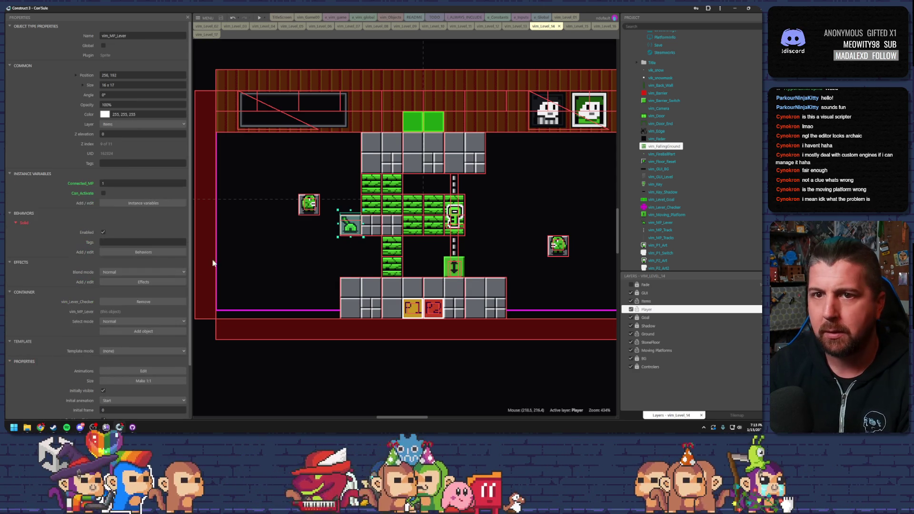
left_click(119, 183)
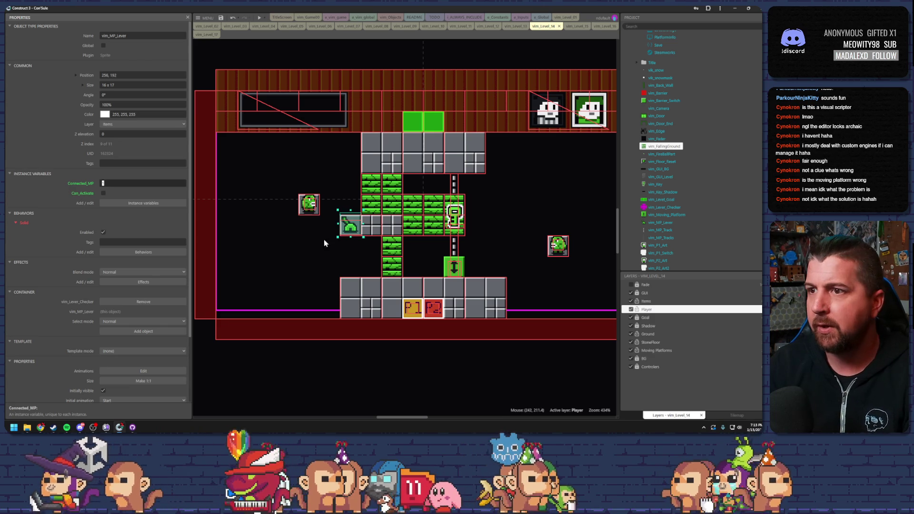
left_click(455, 249)
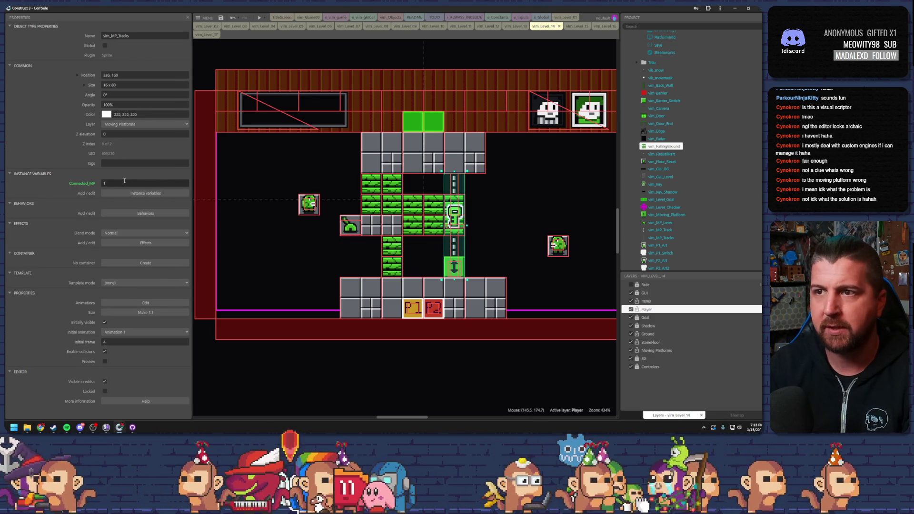
left_click(345, 189)
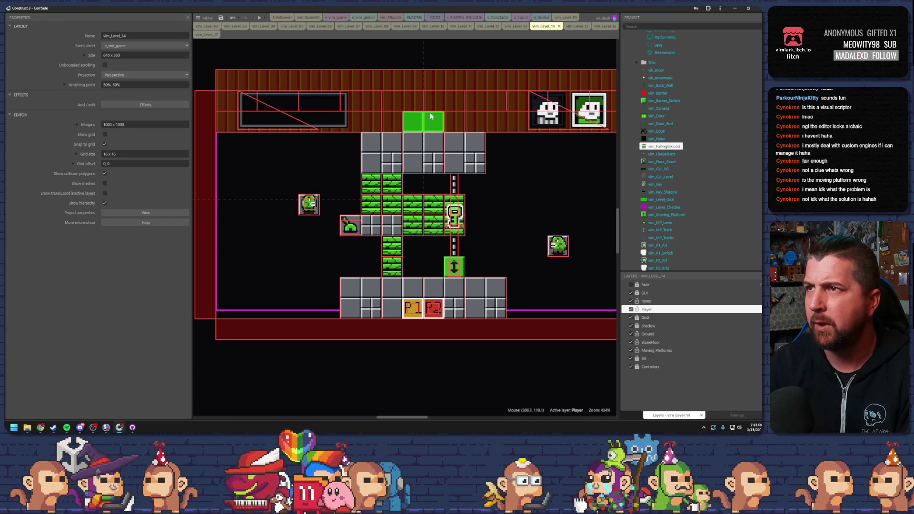
left_click(406, 27)
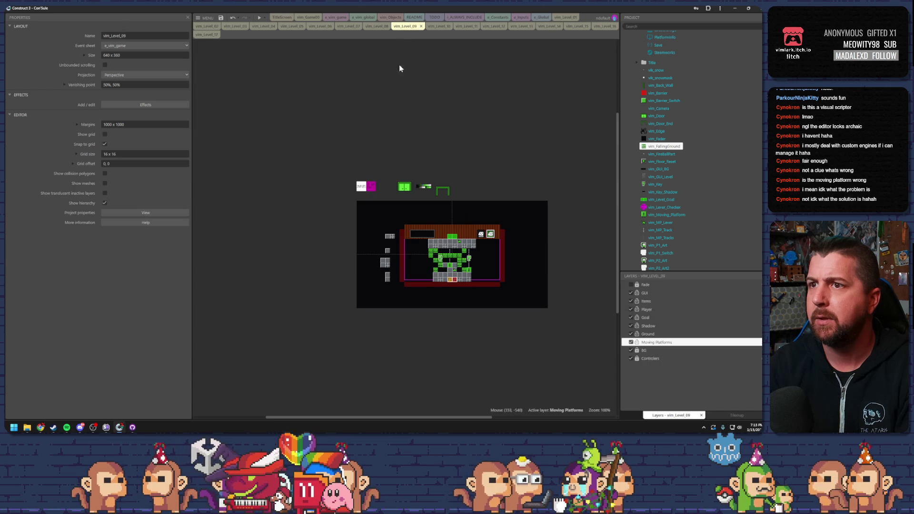
scroll(486, 287, "up", 8)
left_click(436, 195)
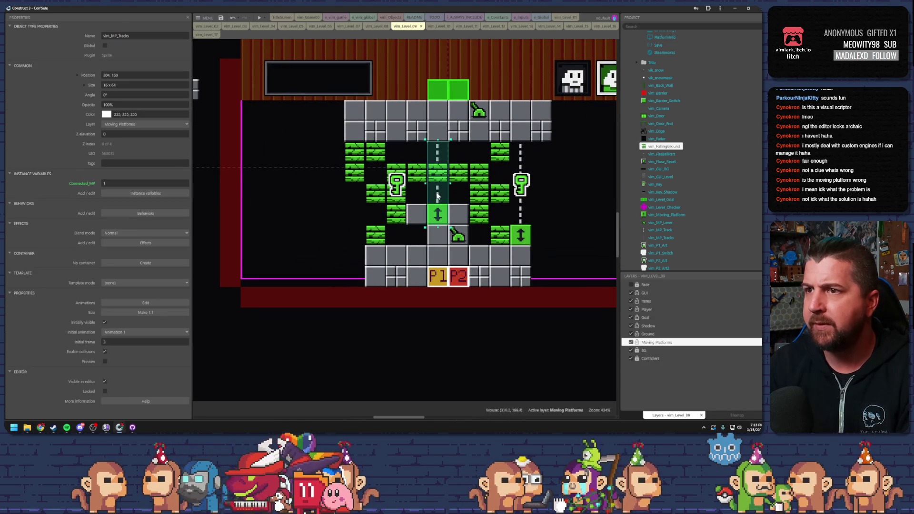
left_click(438, 215)
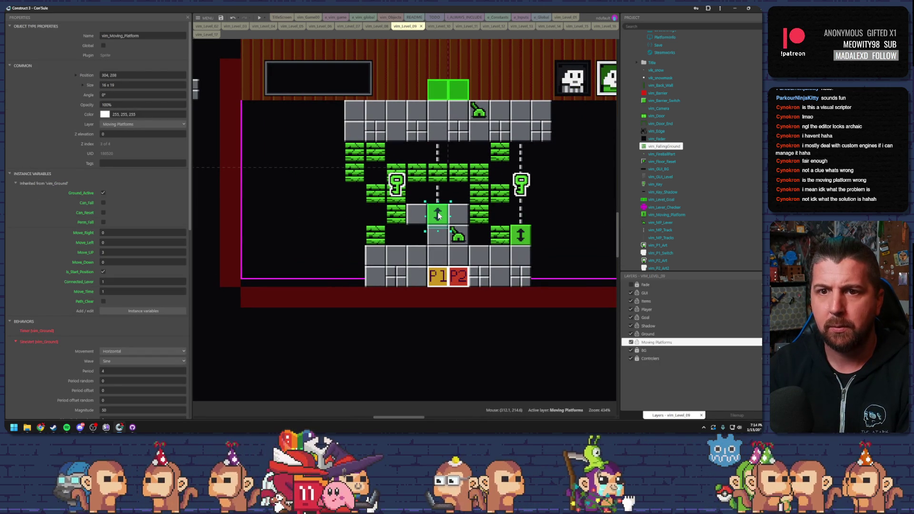
left_click(481, 112)
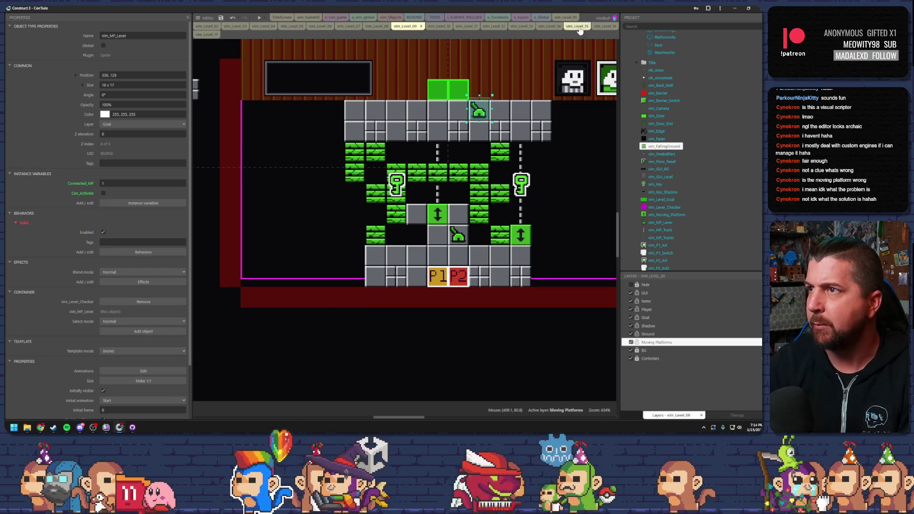
left_click(545, 28)
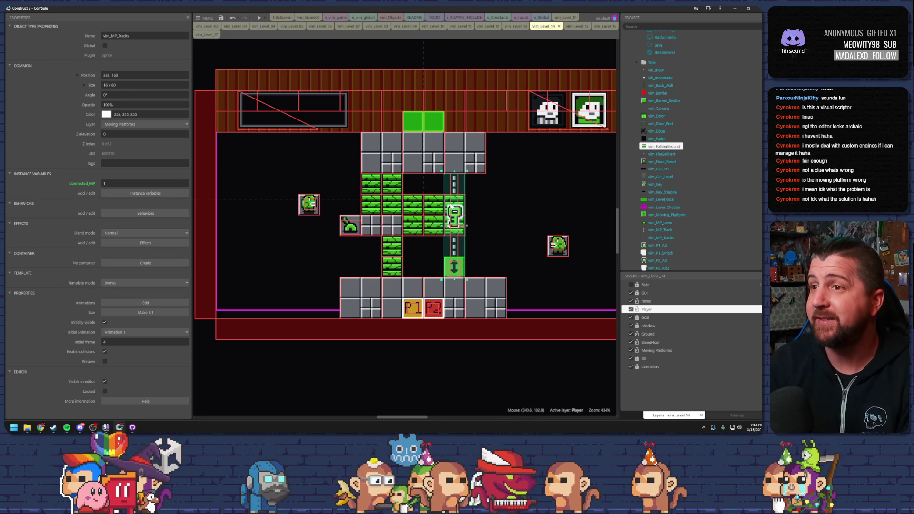
left_click(452, 200)
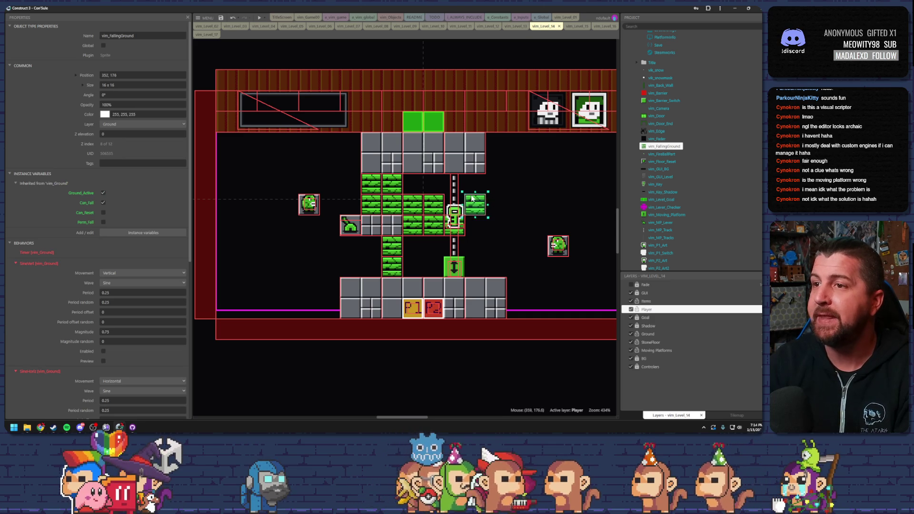
left_click(467, 286)
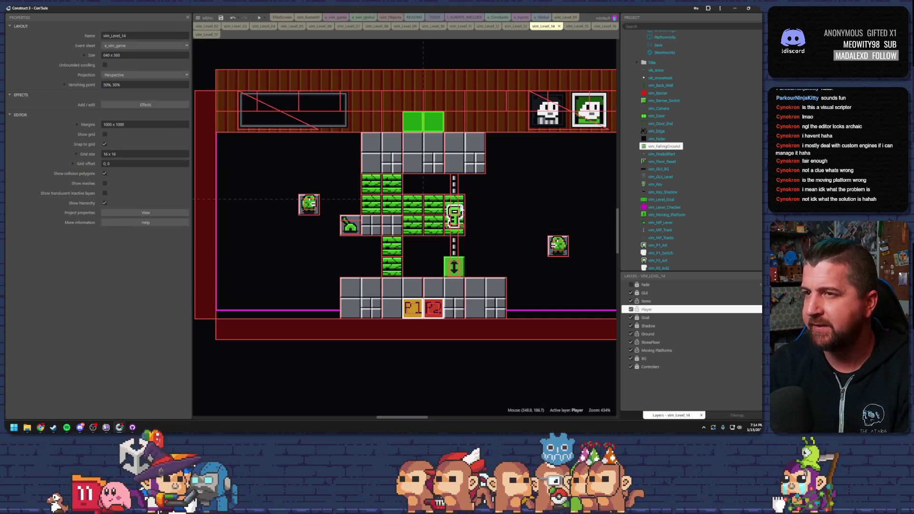
left_click(459, 203)
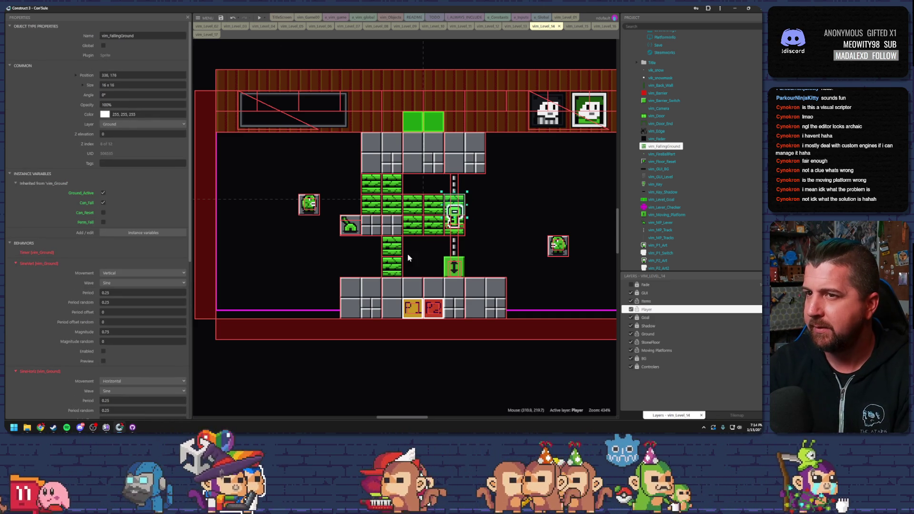
mouse_move(453, 266)
left_mouse_down()
mouse_move(453, 217)
mouse_move(454, 280)
left_mouse_up()
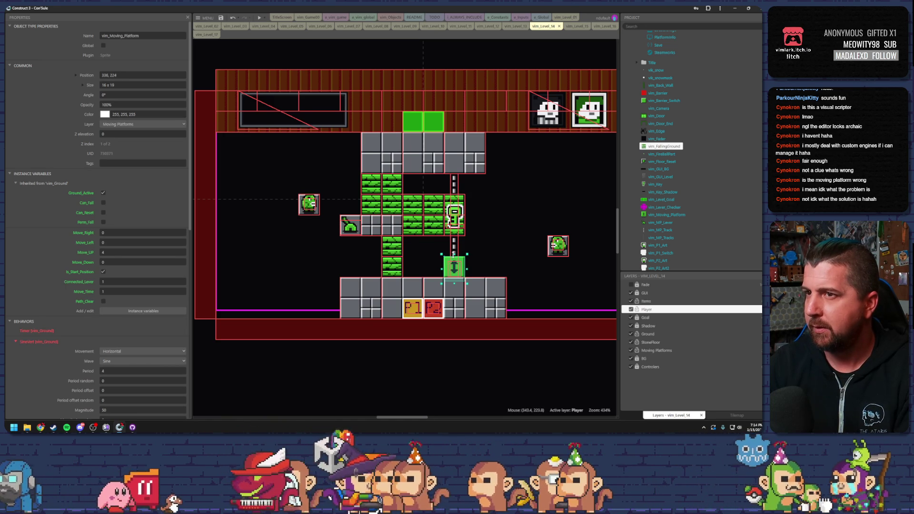
left_click(404, 26)
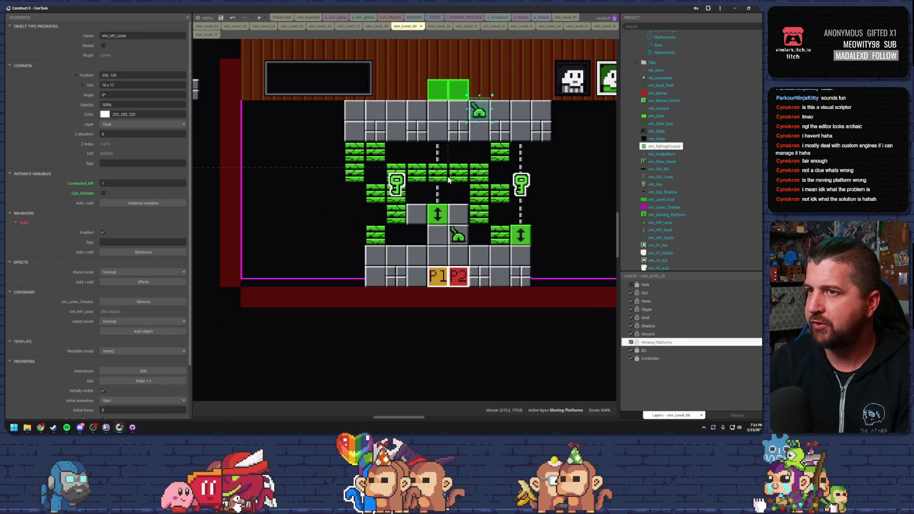
left_click(549, 27)
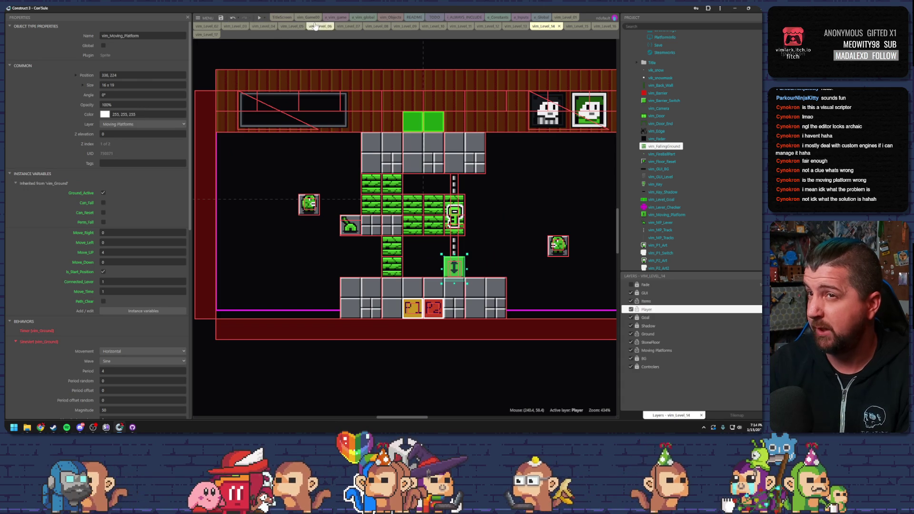
left_click(338, 18)
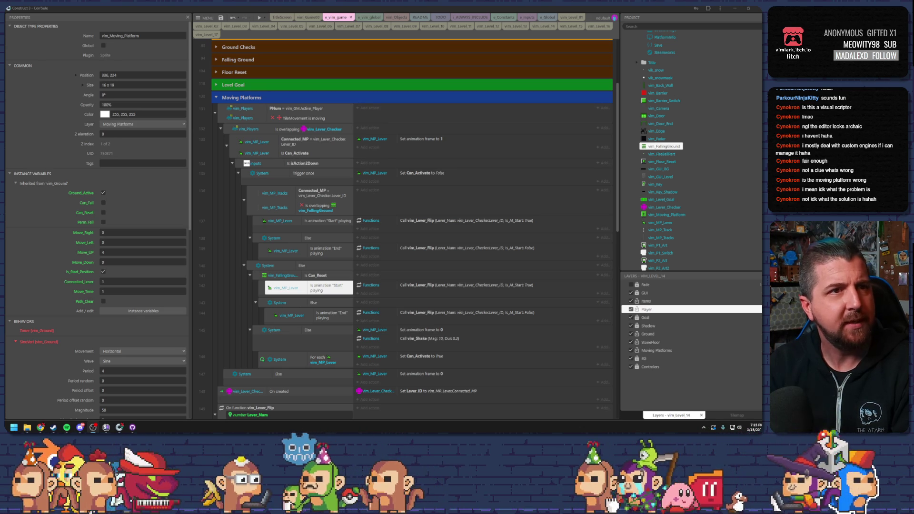
Return to the vim_Level_14 layout and save the project
scroll(506, 90, "down", 3)
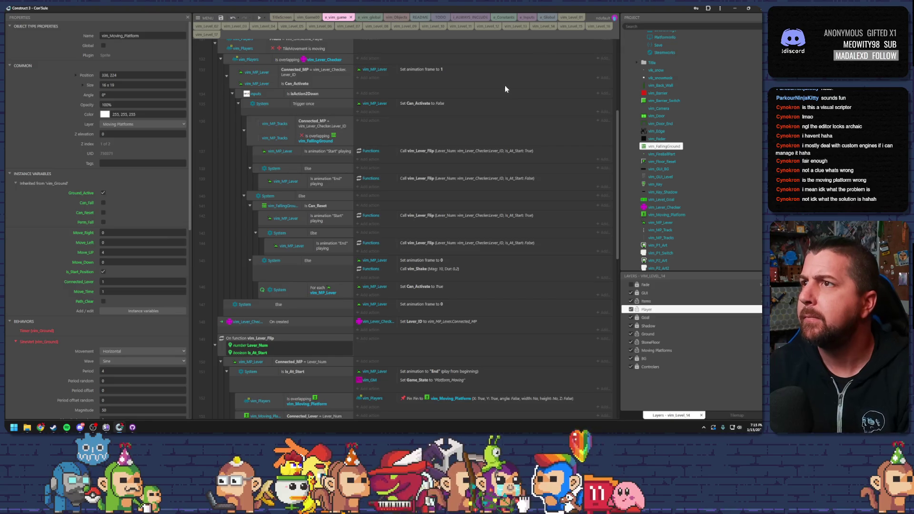
left_click(542, 27)
left_click(223, 19)
On vim_Game00, select the green falling-ground block, preview level 00, close it, and relaunch the preview
left_click(305, 18)
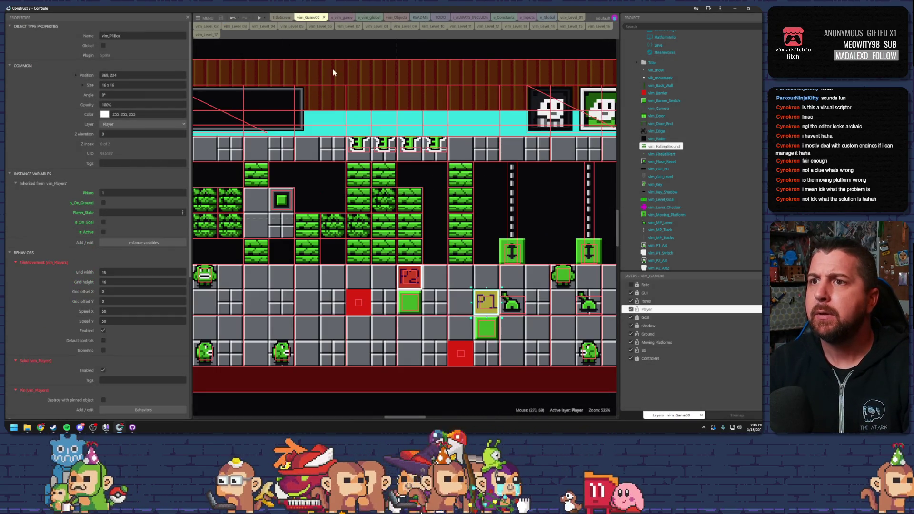
left_click(476, 209)
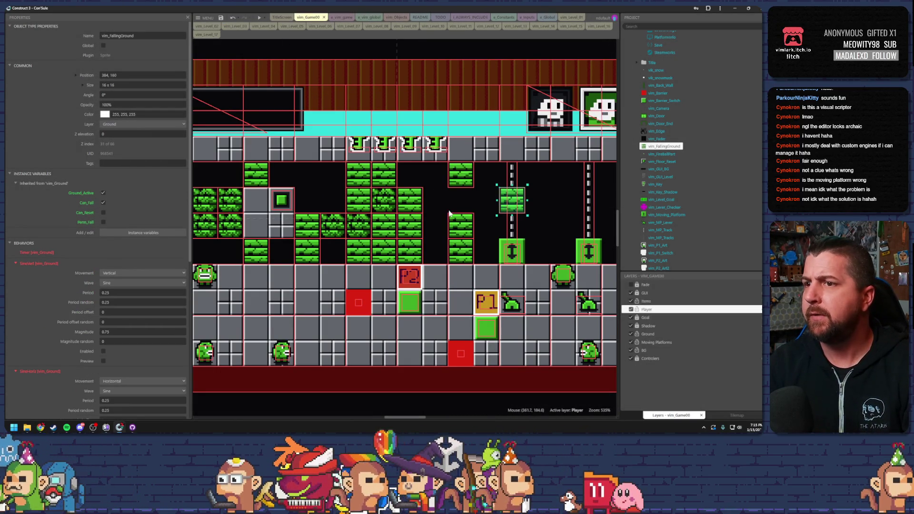
left_click(265, 20)
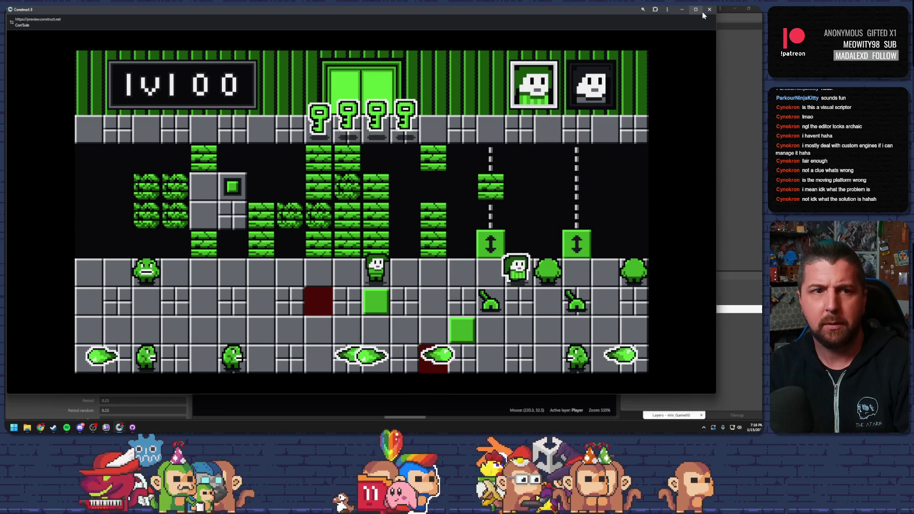
mouse_move(702, 15)
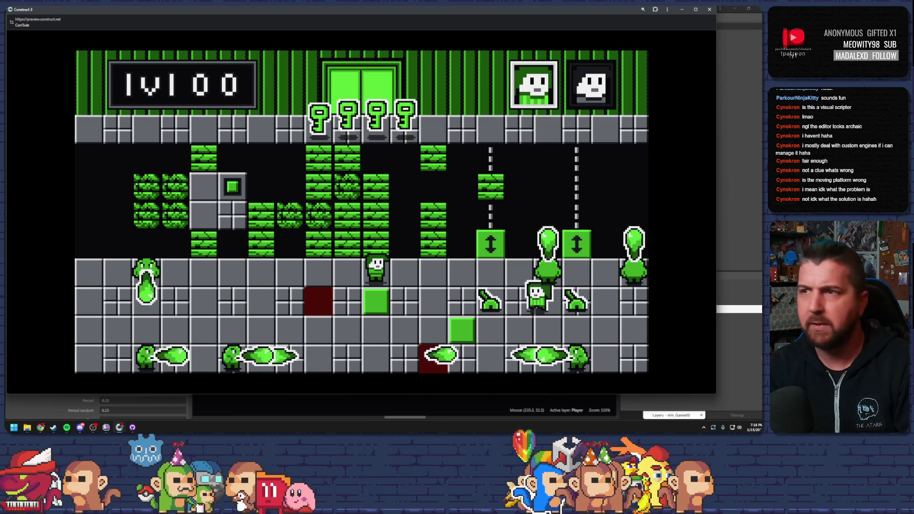
left_click(709, 9)
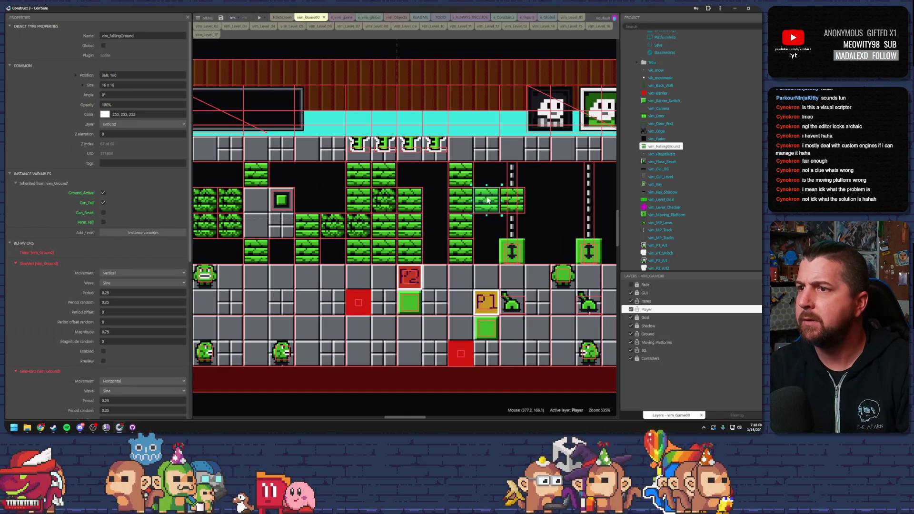
left_click(258, 19)
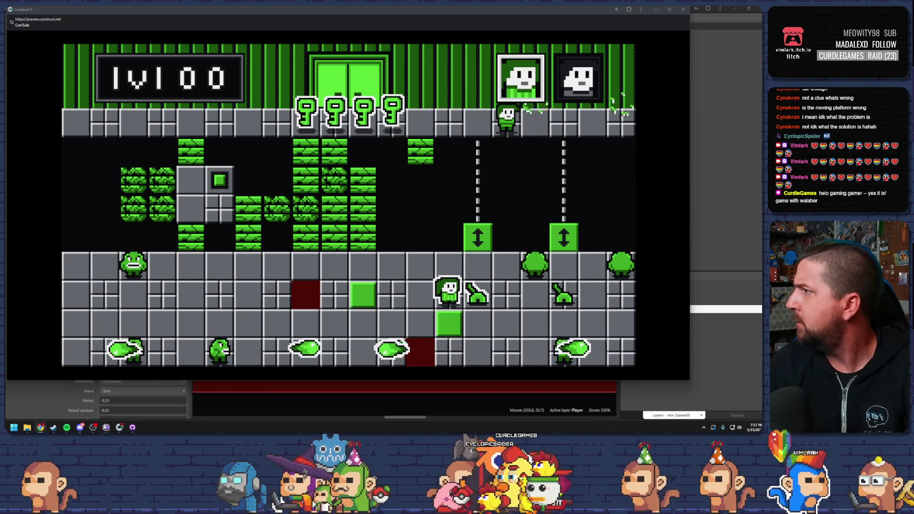
Switch to the browser showing the ACUVAC: A Suck and Blow Adventure Steam page
key("alt+Tab")
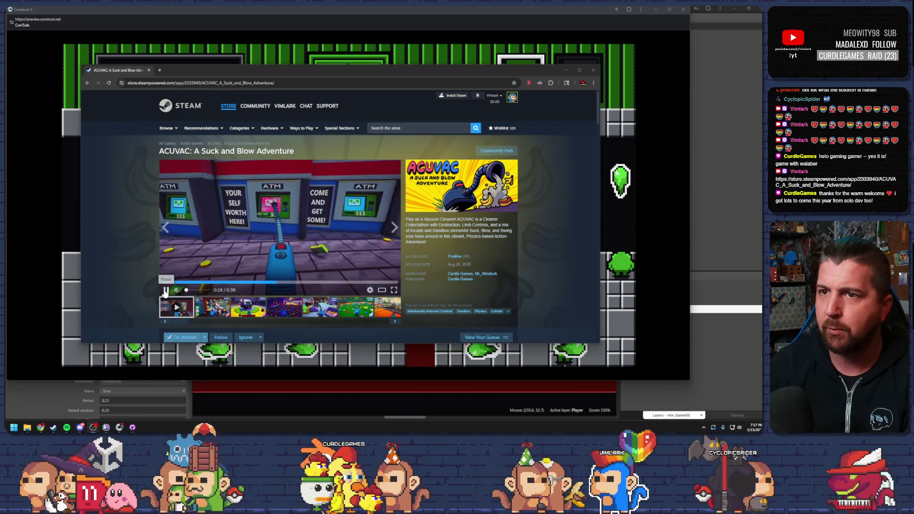
Pause the ACUVAC trailer and minimize the browser to reveal the level 00 preview
left_click(165, 290)
left_click(565, 70)
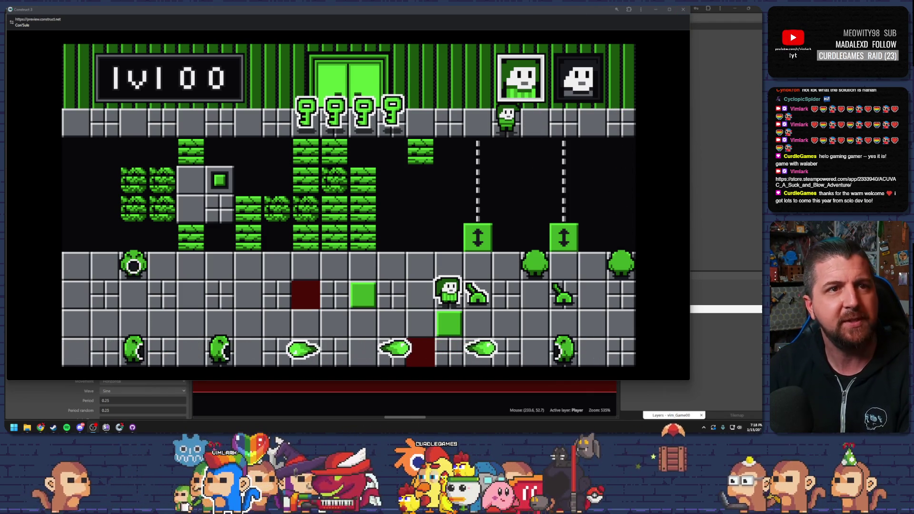
Maximize the level 00 preview, move one character a tile left, then swap and step the other left
double_click(478, 9)
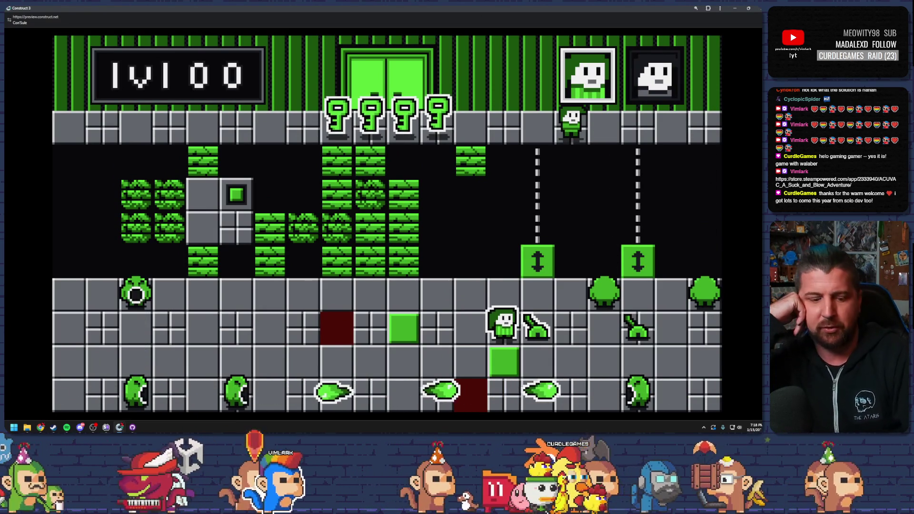
key("Left")
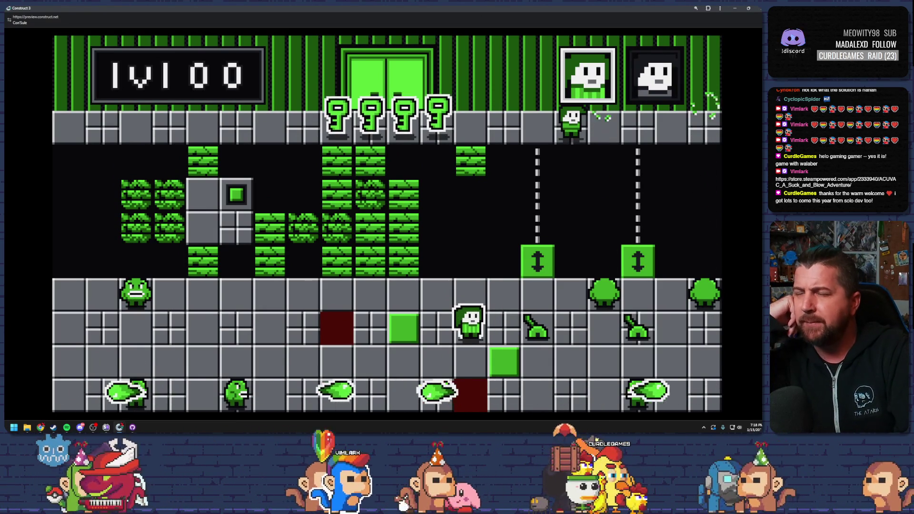
key("space")
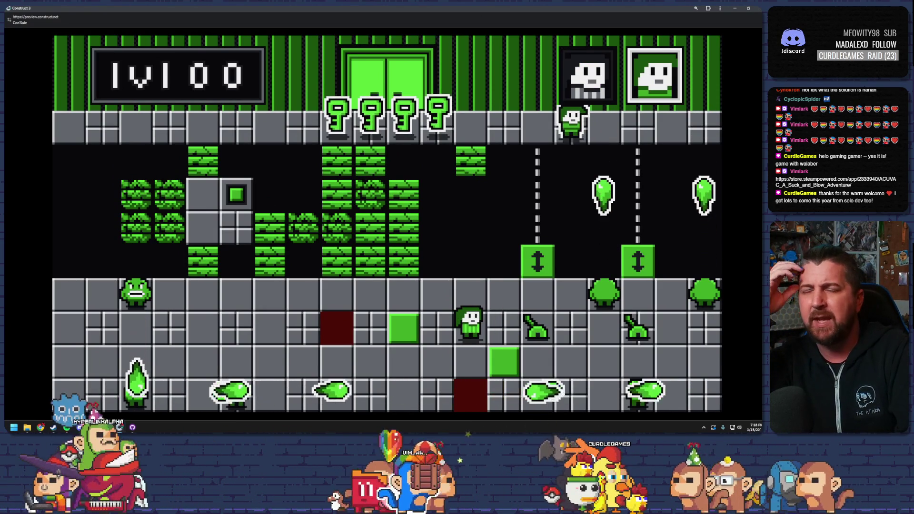
key("Left")
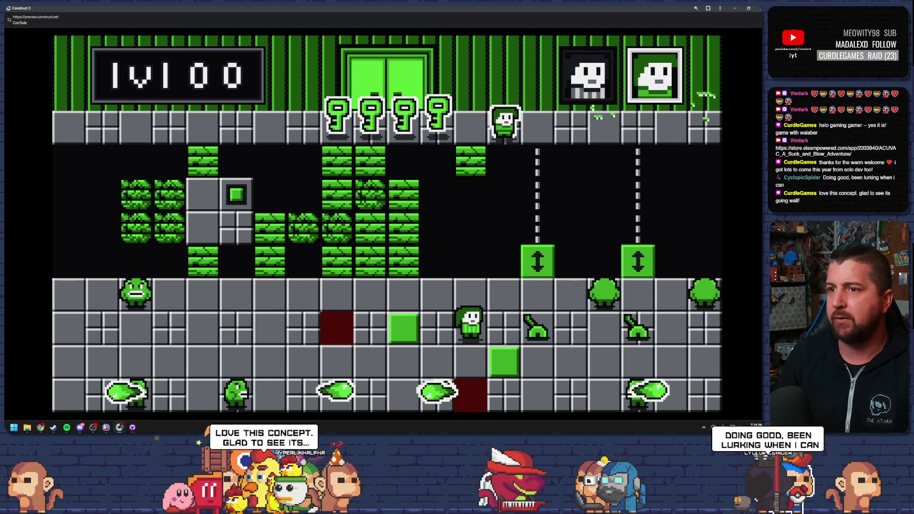
Move the lower character up, then walk the top character left and back right
key("Up")
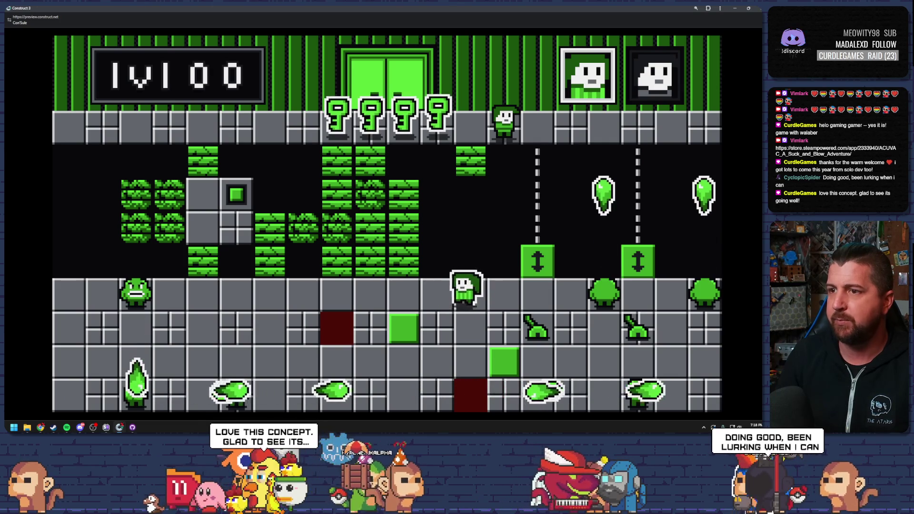
key("Tab")
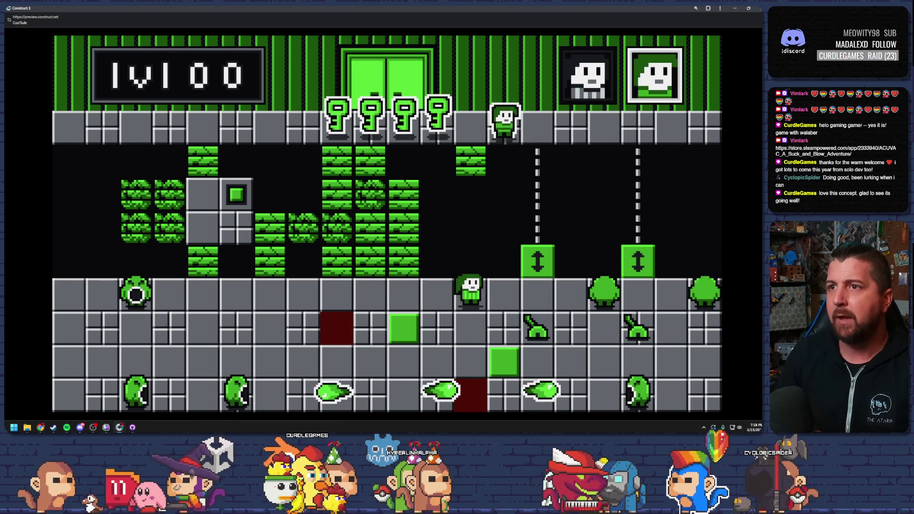
key("Left")
key("Left")
key("Left")
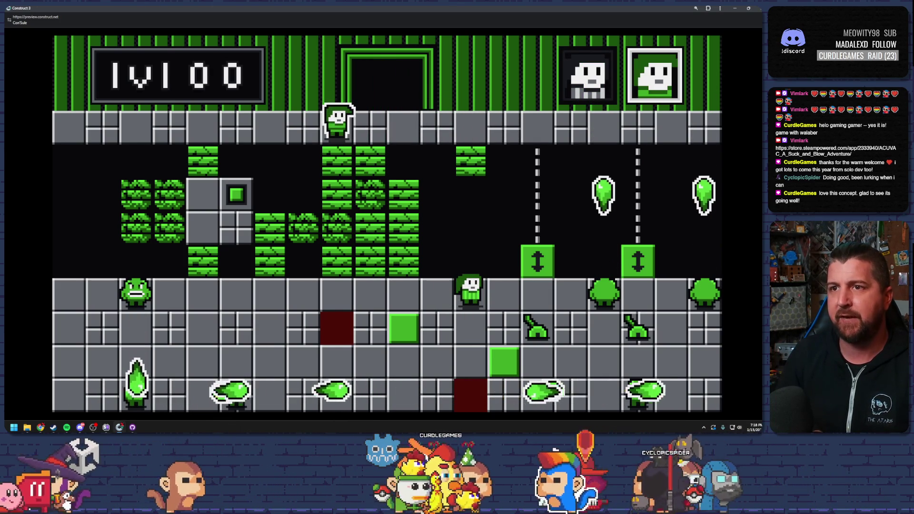
key("Left")
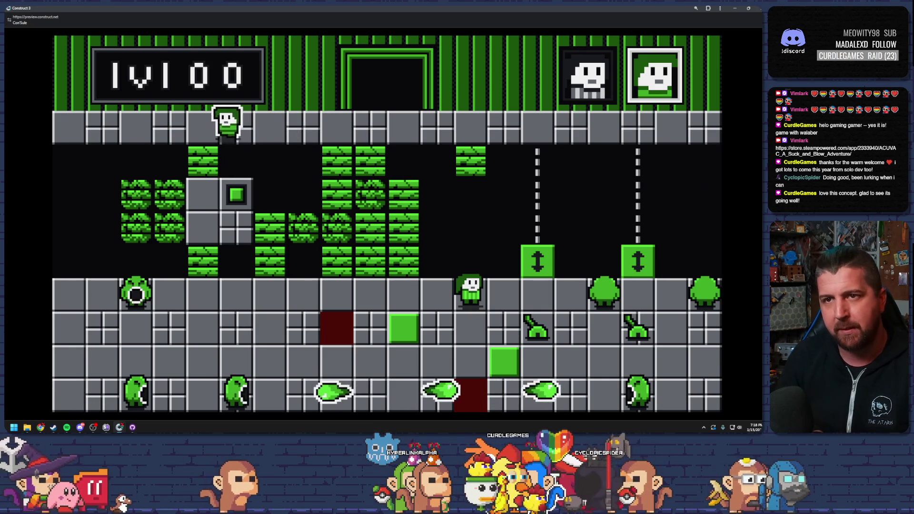
key("Right")
key("Right")
key("Right")
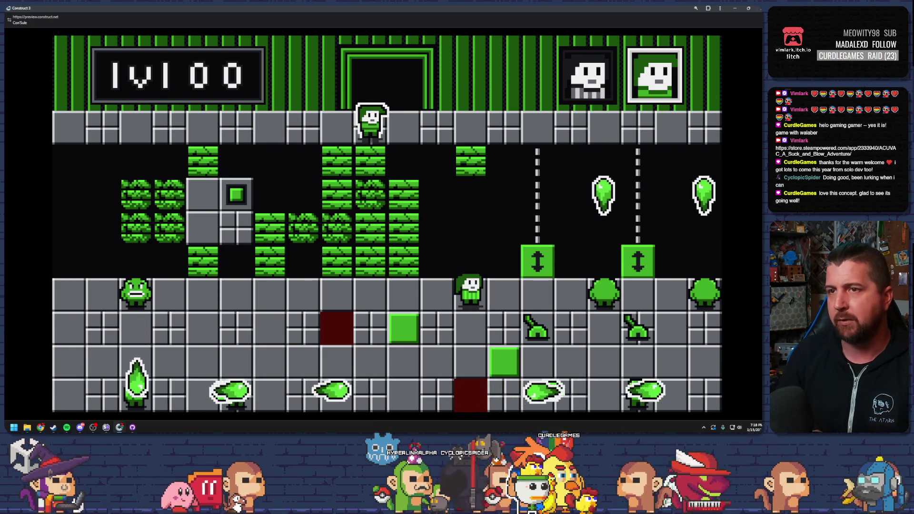
Guide the character down through the brick rows onto the floor row
key("Down")
key("Left")
key("Down")
key("Right")
key("Right")
key("Down")
key("Left")
key("Left")
key("Left")
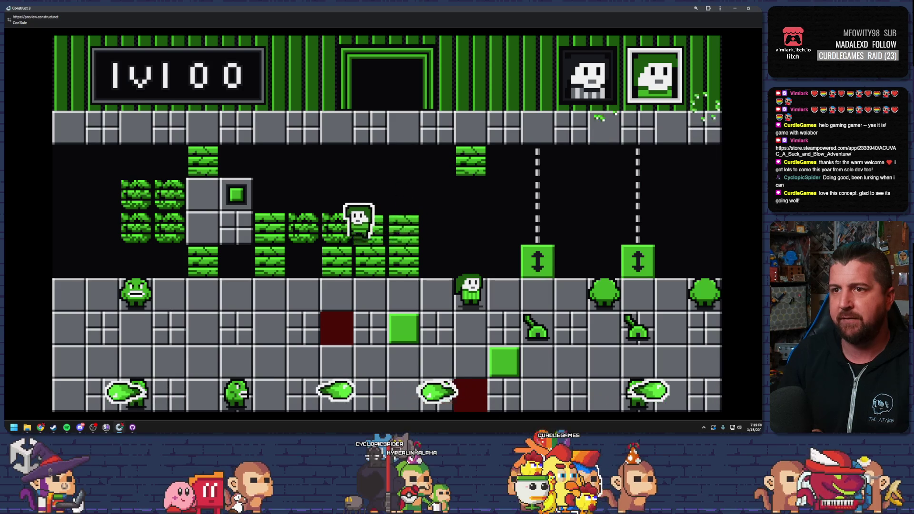
key("Down")
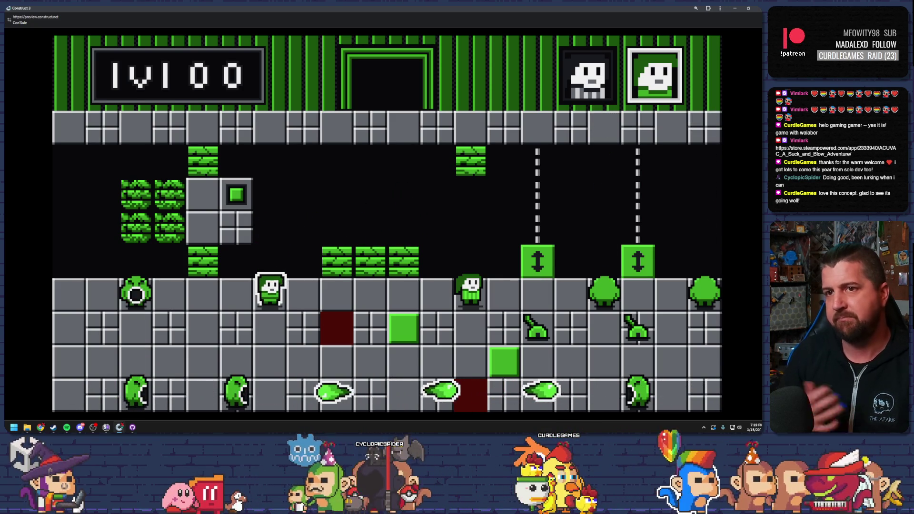
key("Left")
key("Left")
key("Right")
key("Right")
Swap characters, move one off the green square, and move the other up and left
key("Right")
key("Right")
key("Right")
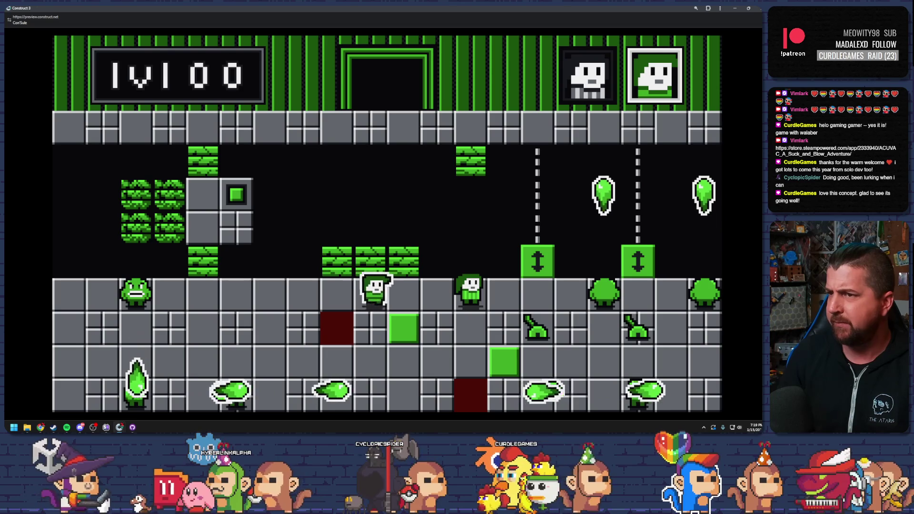
key("Down")
key("Tab")
key("Down")
key("Down")
key("Right")
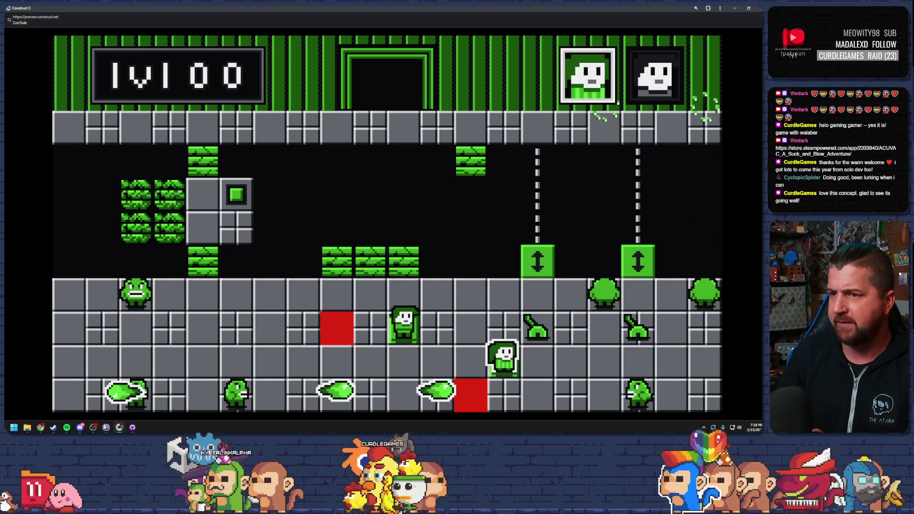
key("Left")
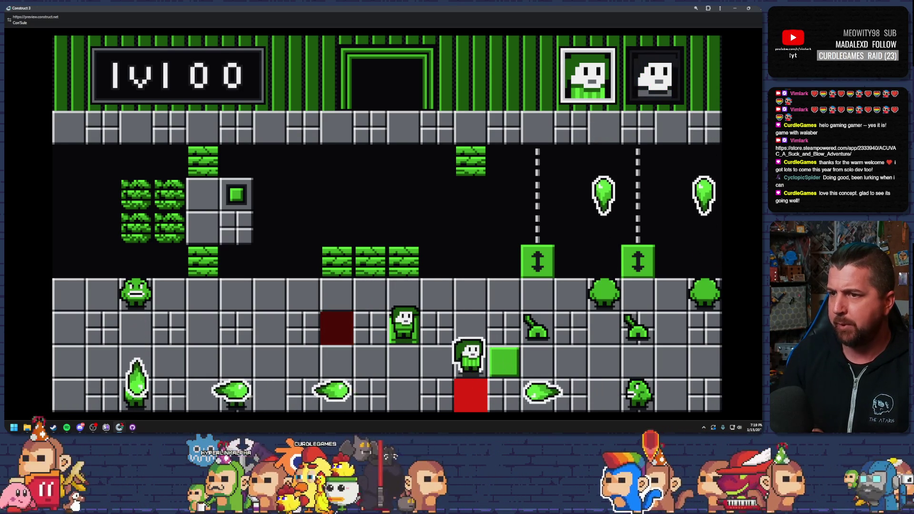
key("Tab")
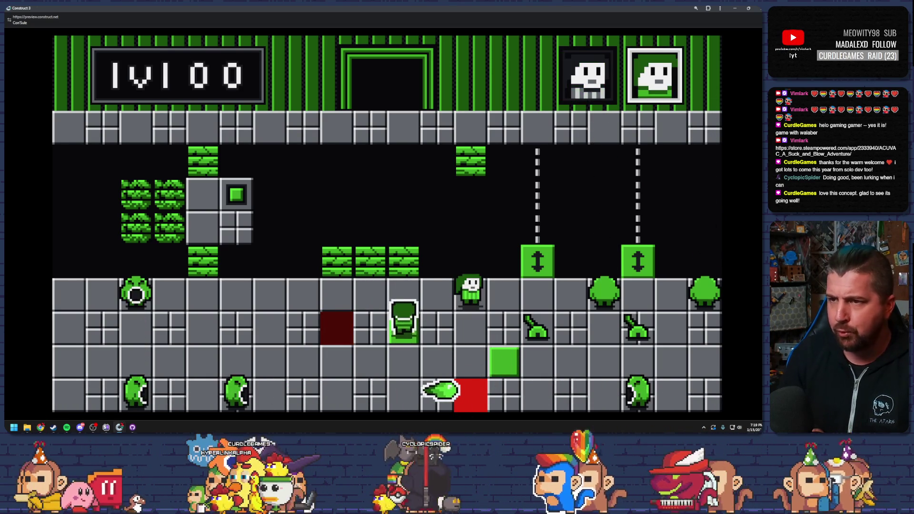
key("Up")
key("Left")
key("Left")
key("Left")
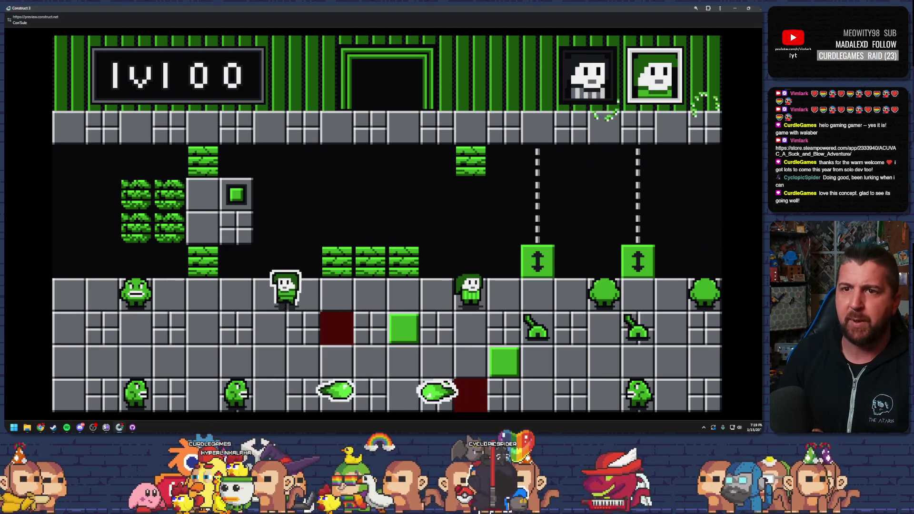
Climb beside the grey block, step on the switch to raise the green bricks, then close the preview
key("Up")
key("Up")
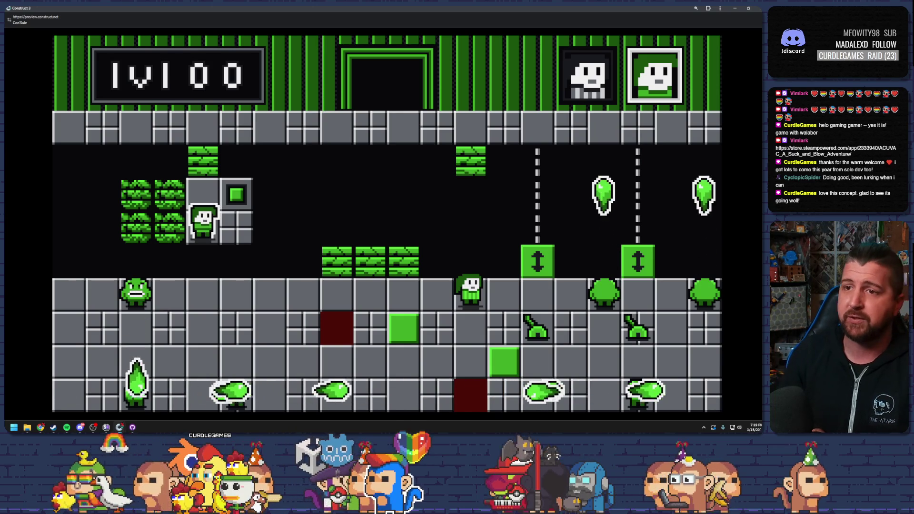
key("Left")
key("Up")
key("Right")
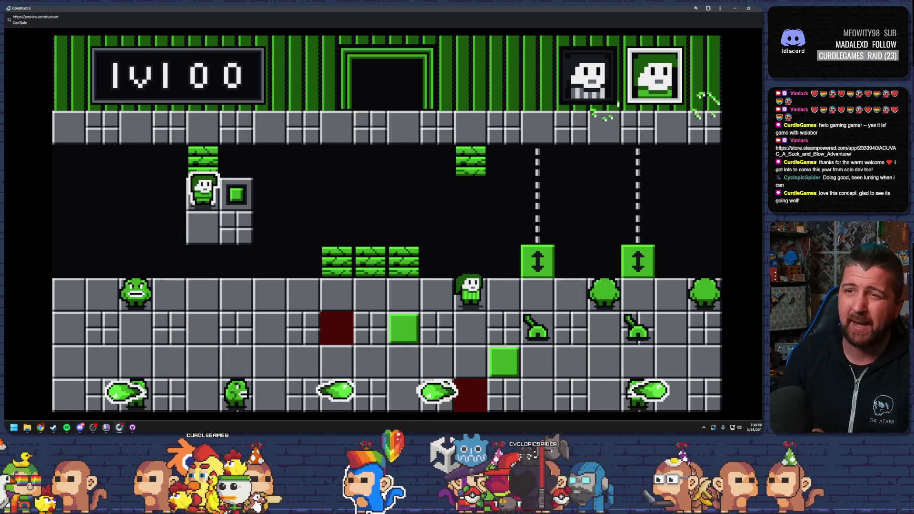
key("Right")
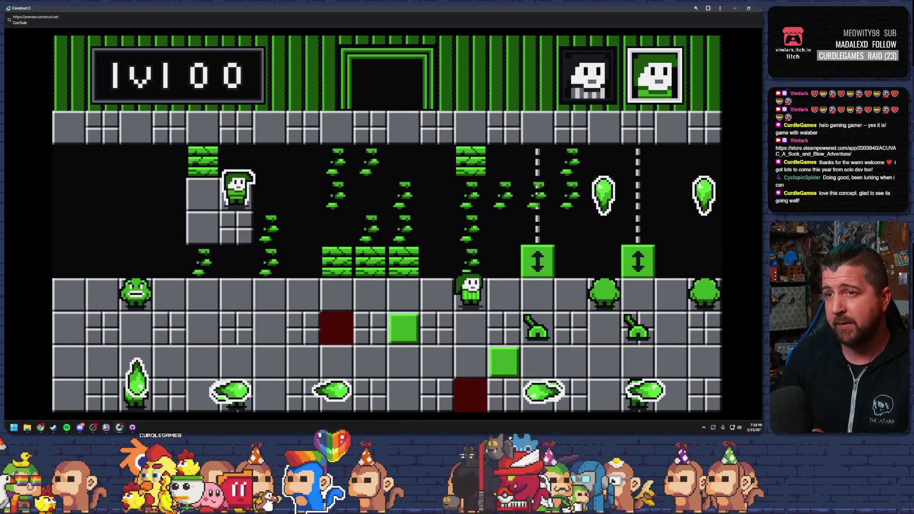
key("Up")
key("Right")
key("Right")
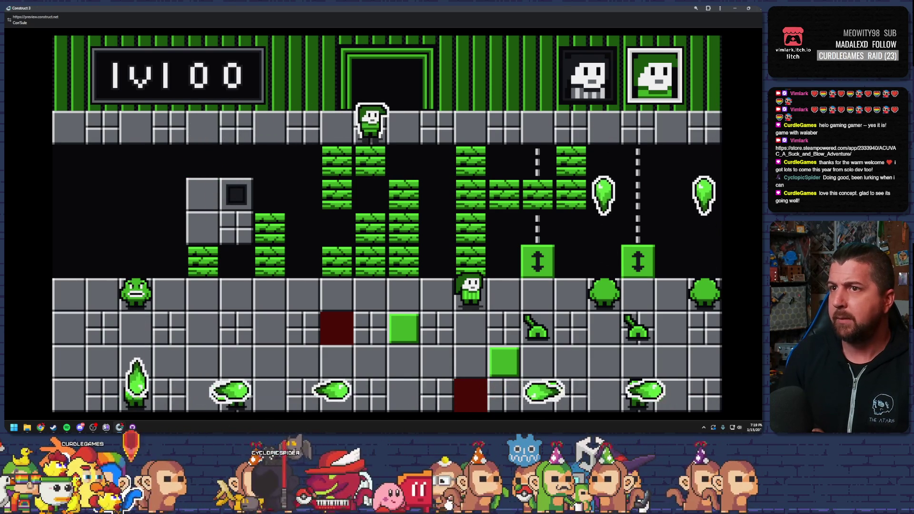
key("Right")
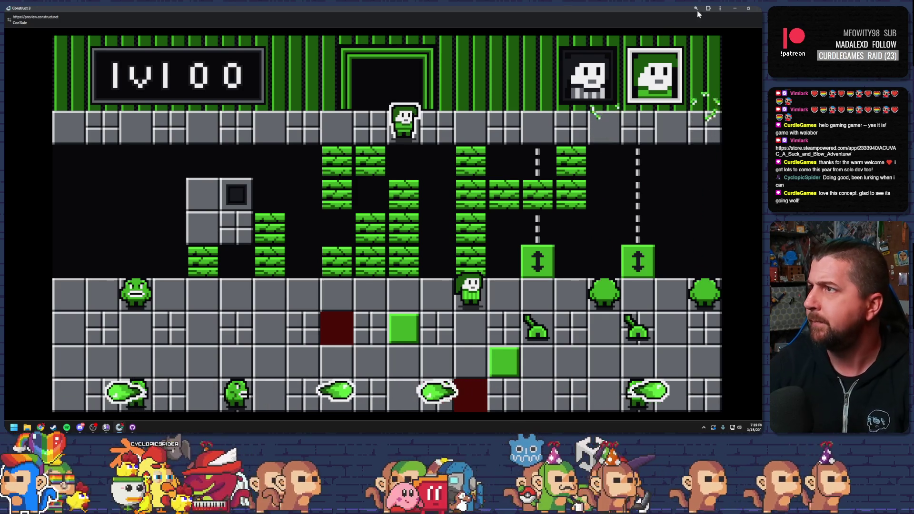
key("alt+F4")
left_click(206, 35)
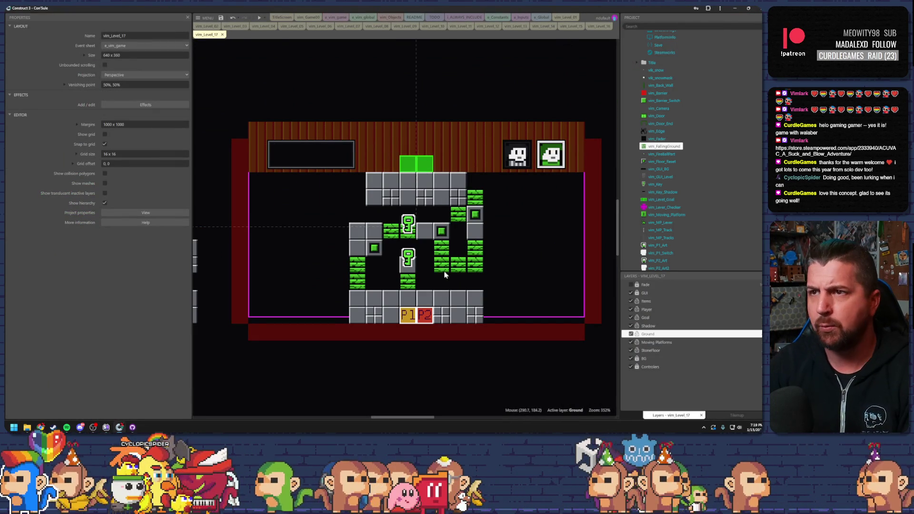
Switch to the vim_Level_09 layout and launch its preview
left_click(591, 28)
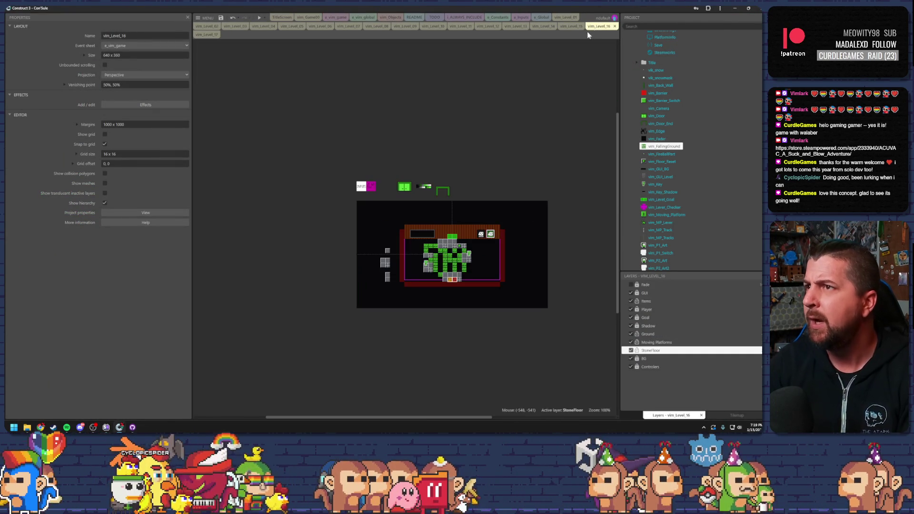
scroll(482, 274, "up", 5)
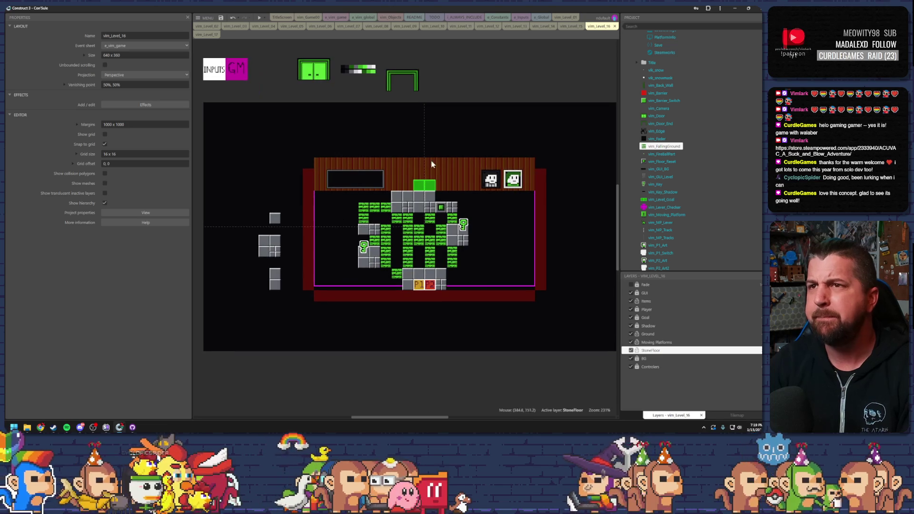
left_click(402, 27)
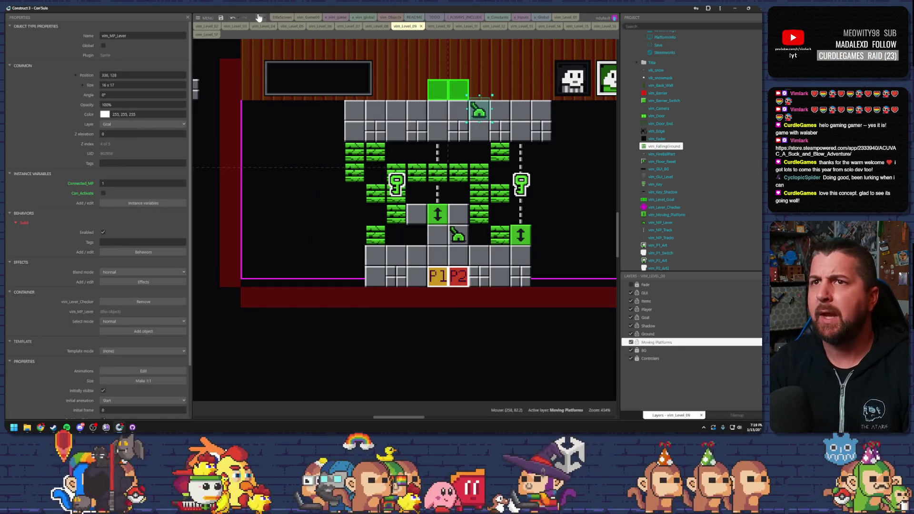
left_click(263, 18)
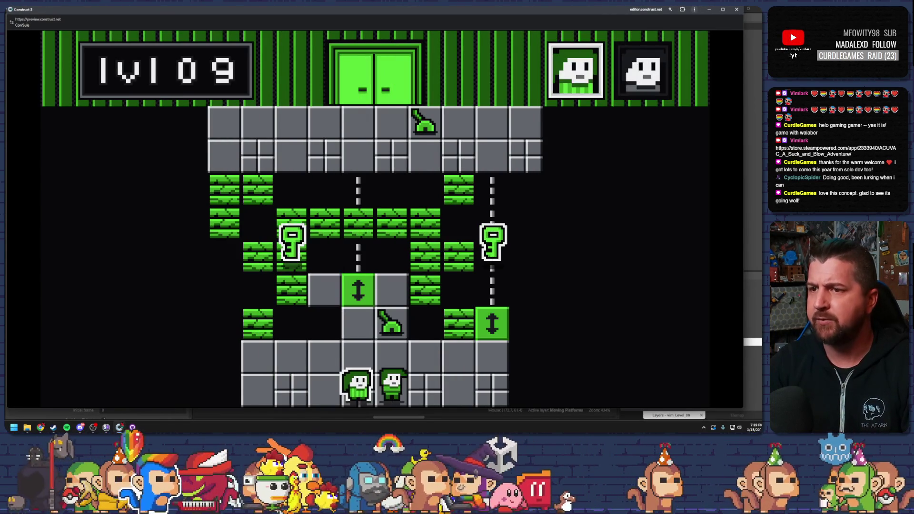
Swap characters, pull the lever to raise the right platform, swap back, then close the preview
key("space")
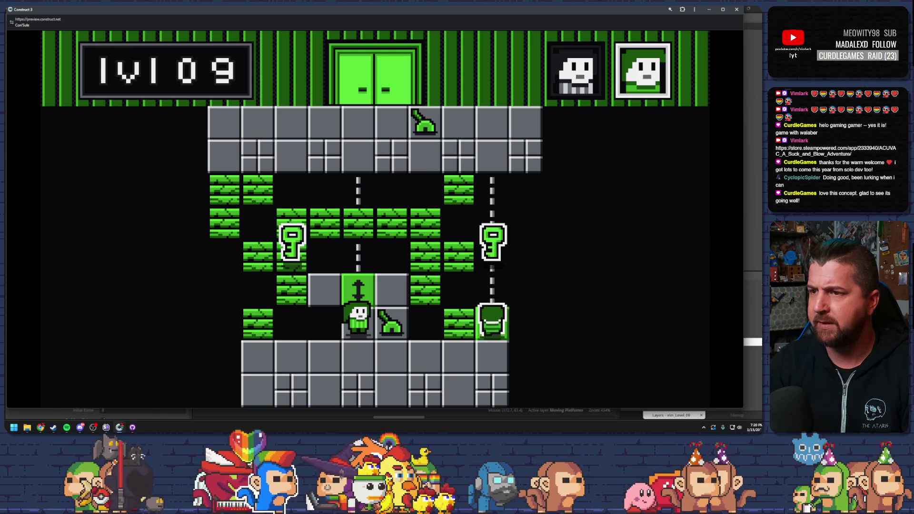
key("Up")
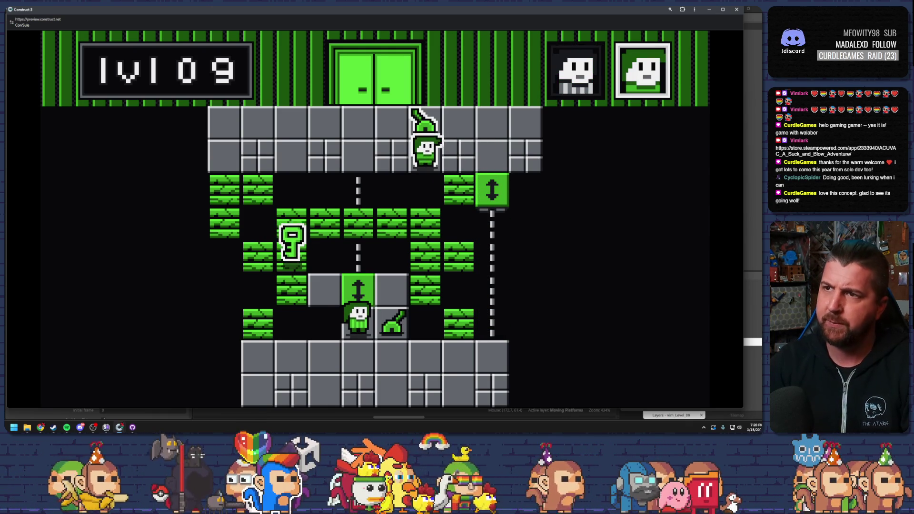
key("Tab")
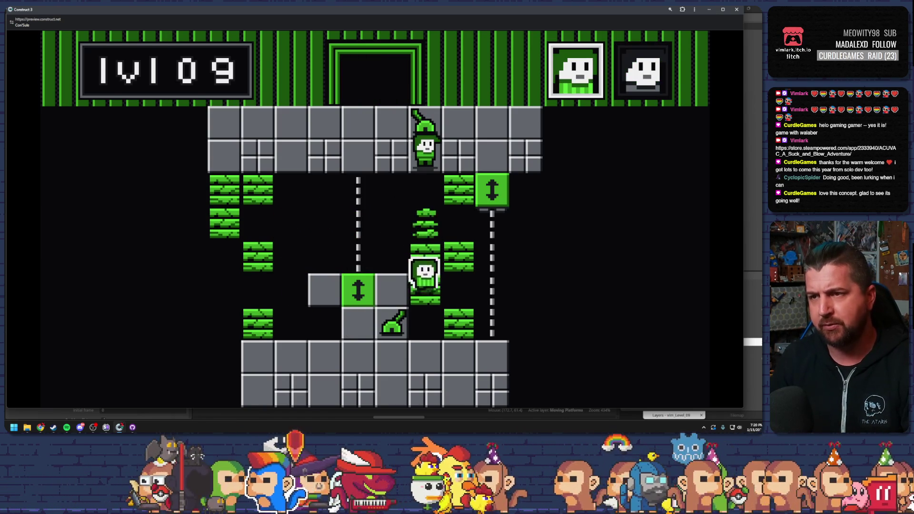
key("Tab")
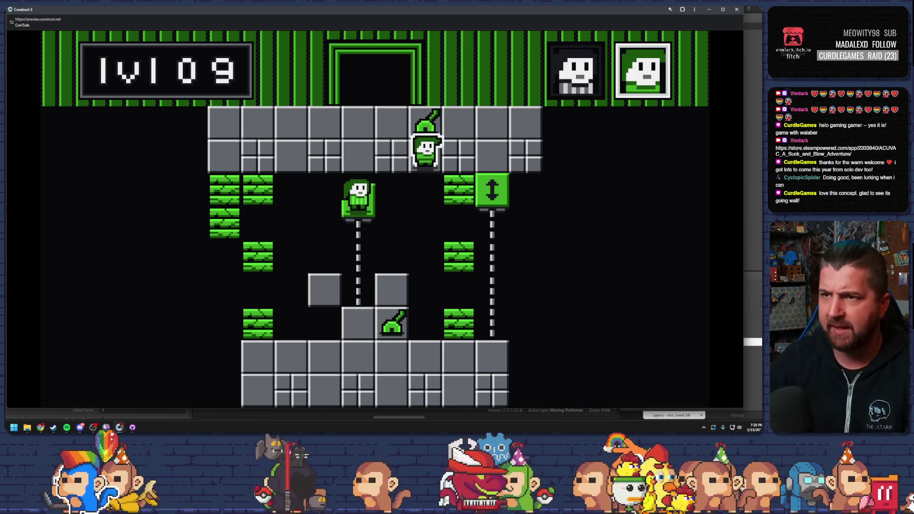
left_click(736, 9)
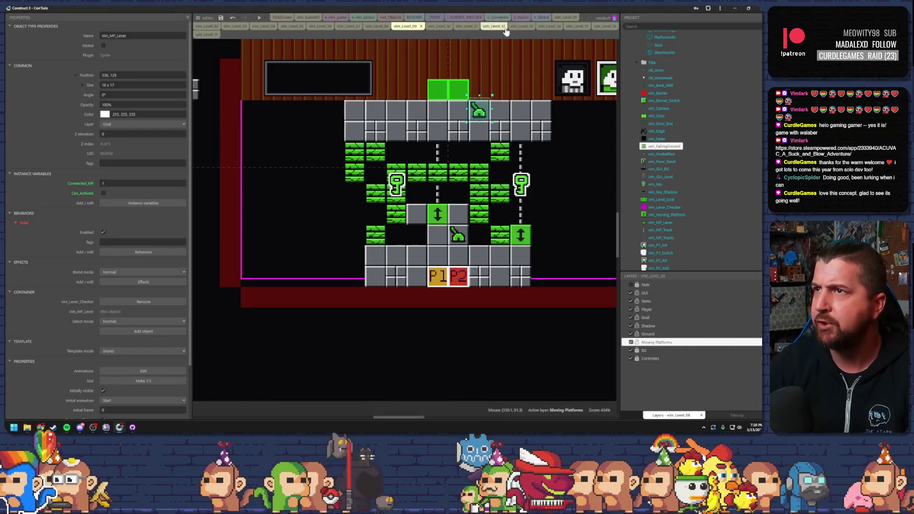
Preview vim_Level_14, move the player left, up and onto the block, then close it
left_click(544, 26)
left_click(259, 18)
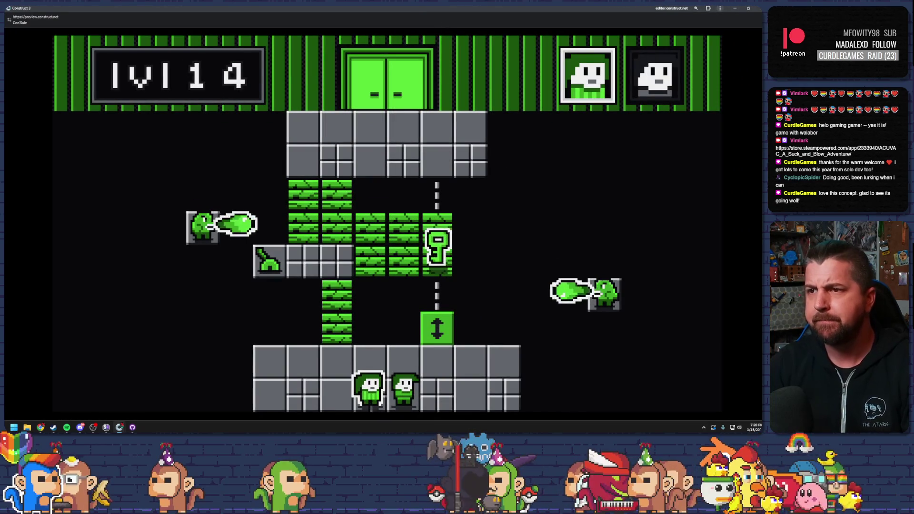
key("Left")
key("Up")
key("Left")
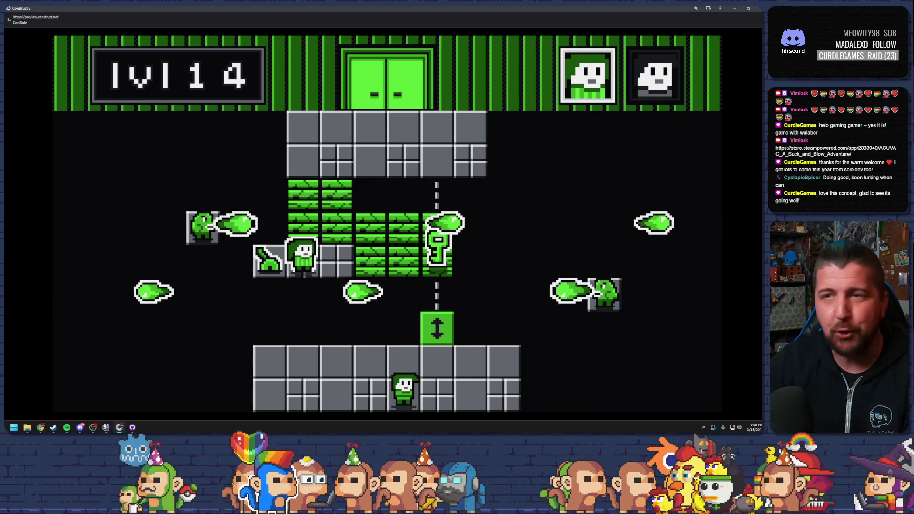
left_click(756, 9)
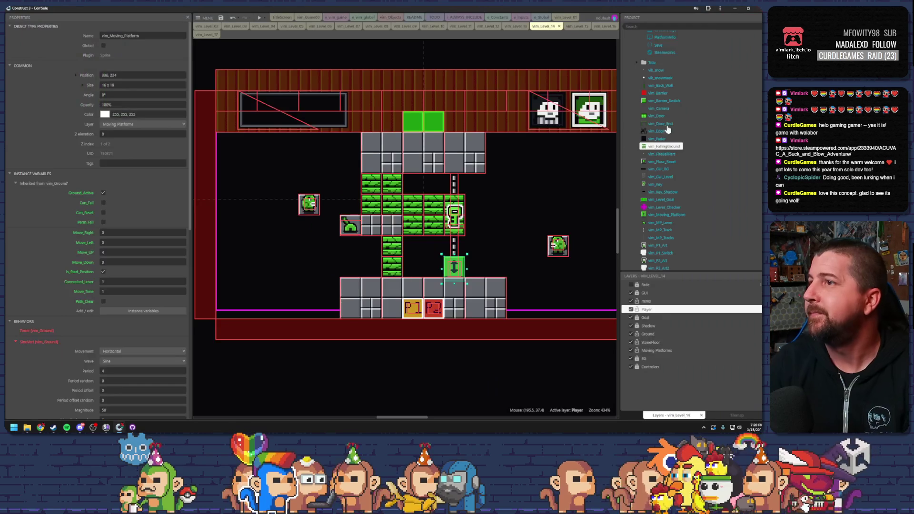
left_click(516, 197)
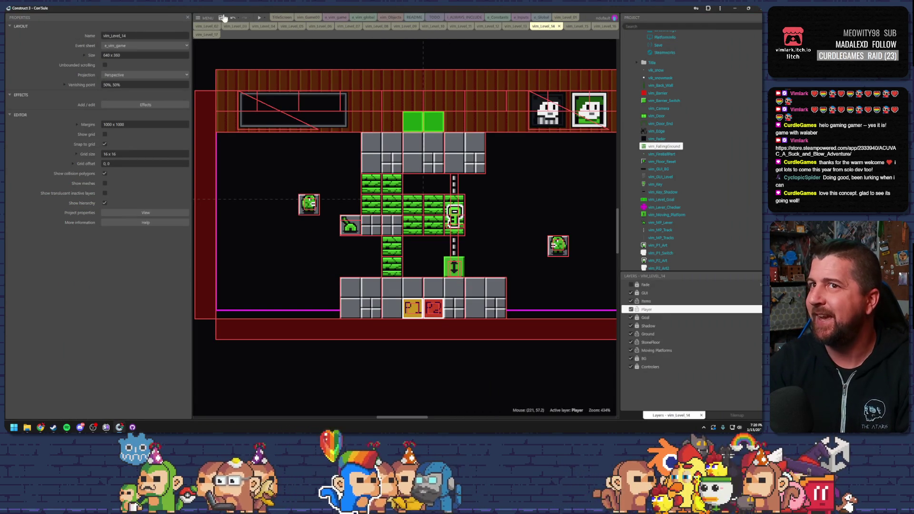
left_click(454, 266)
left_click(337, 18)
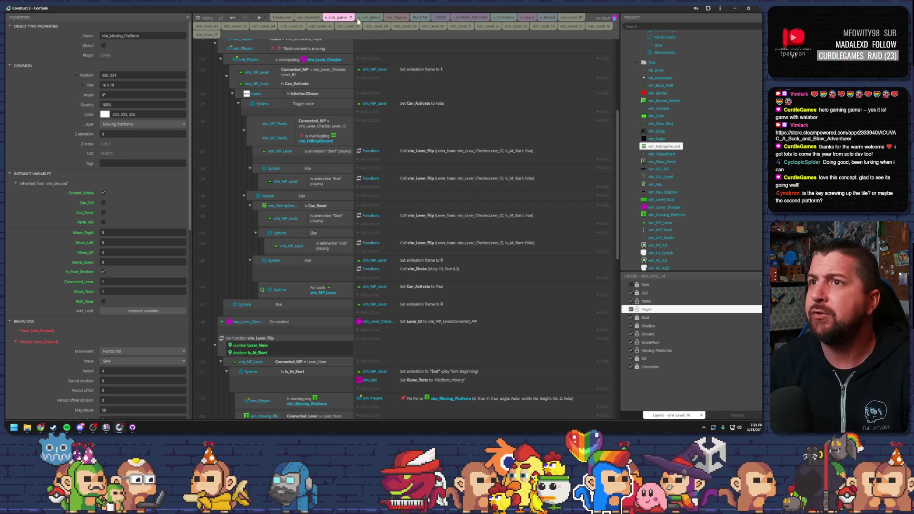
left_click(528, 26)
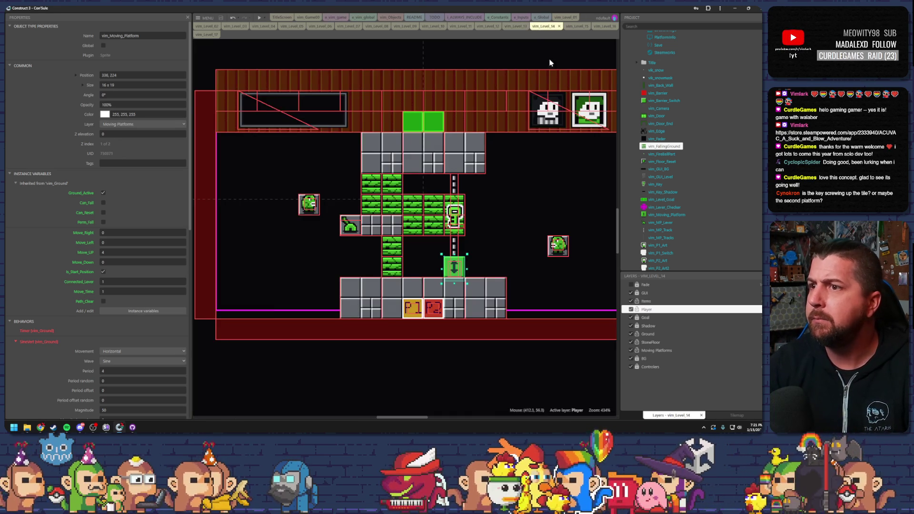
left_click(456, 220)
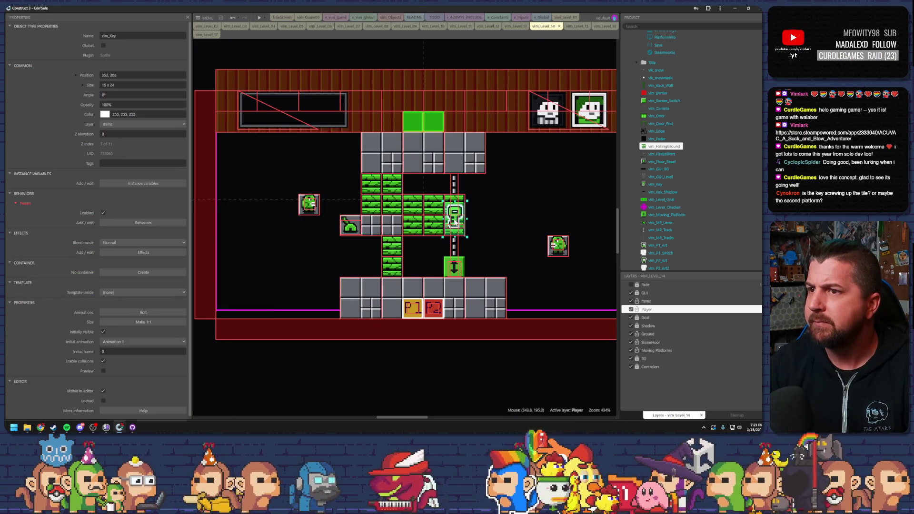
Preview level 14 with F5, close it with Alt+F4, and save the project
key("F5")
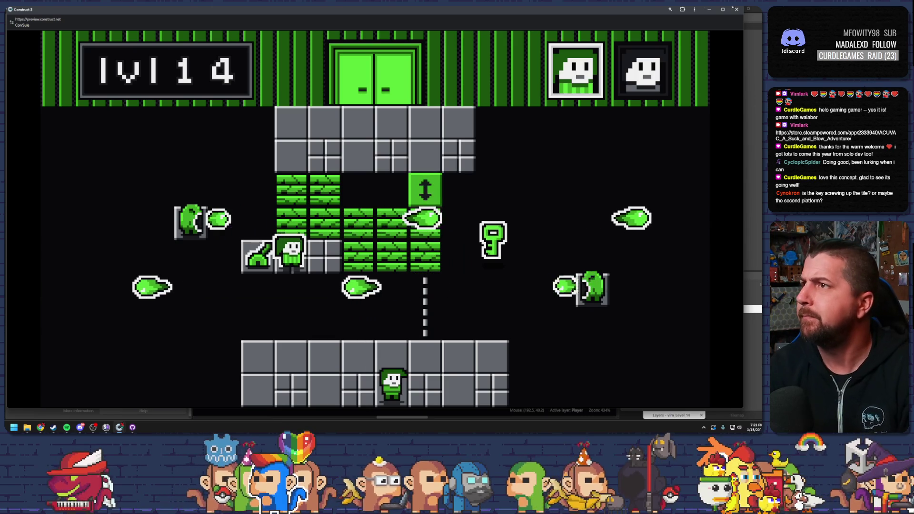
key("alt+F4")
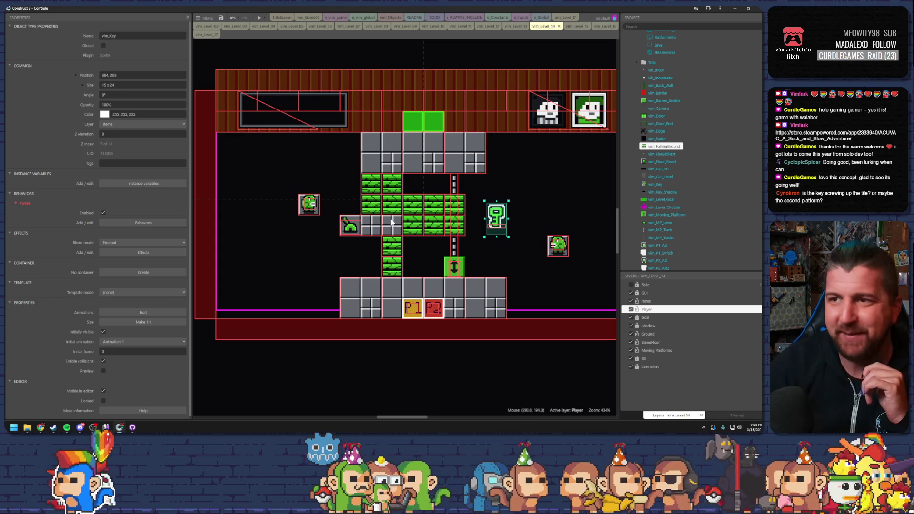
left_click(222, 19)
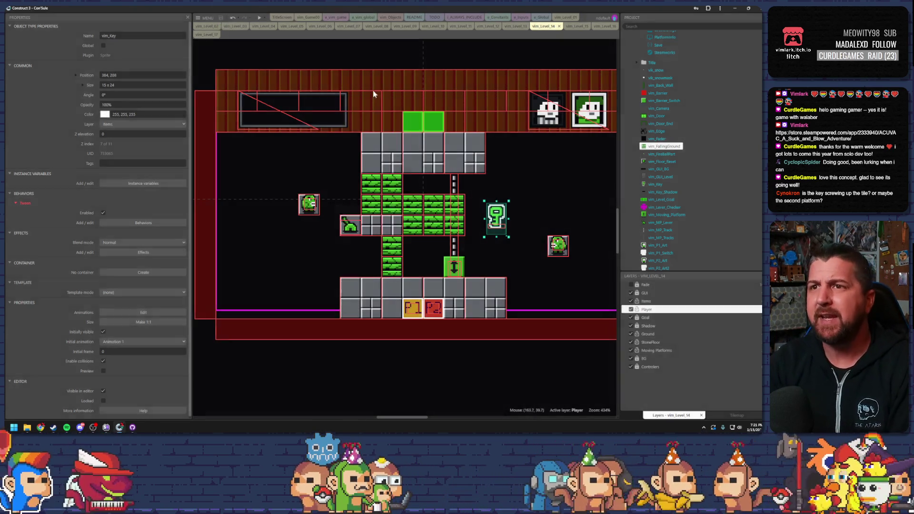
left_click(572, 20)
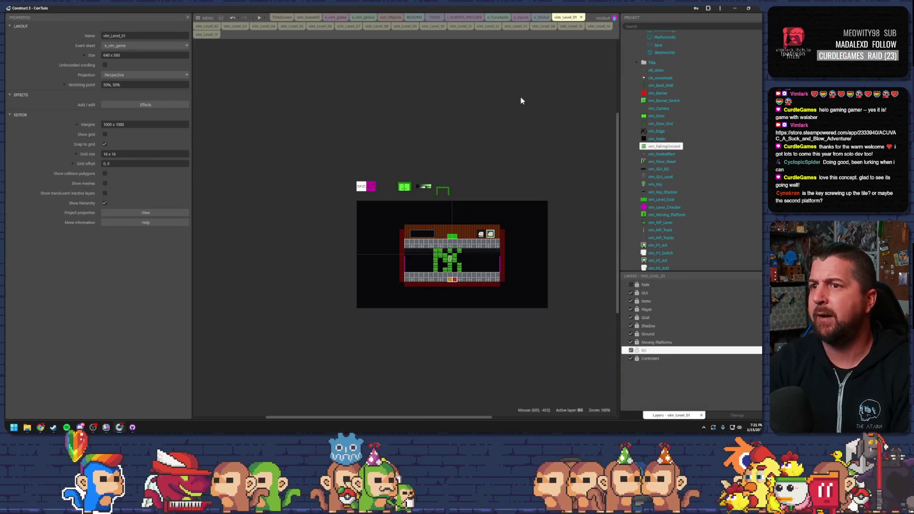
left_click(293, 26)
scroll(425, 162, "up", 6)
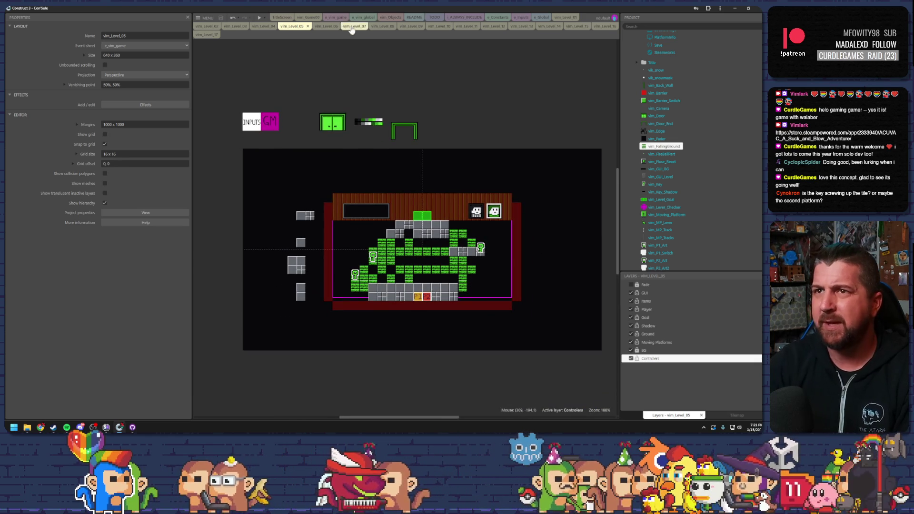
left_click(335, 28)
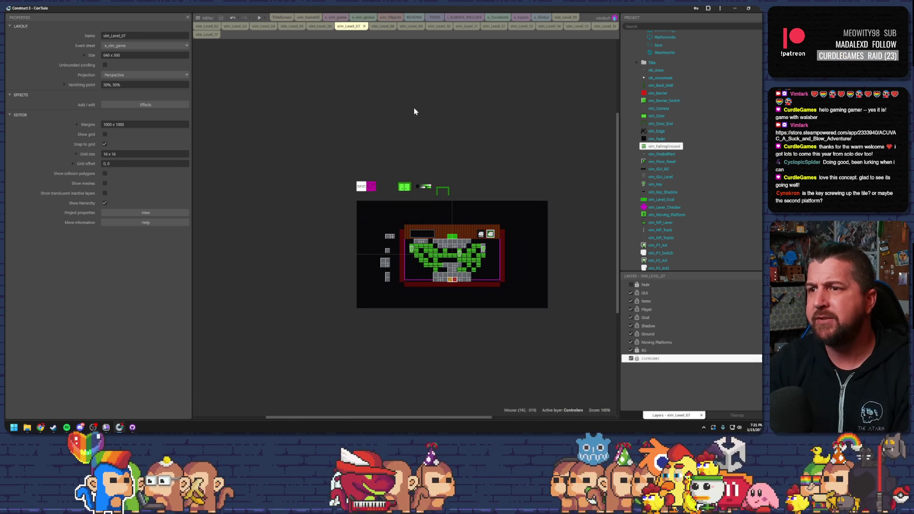
scroll(414, 110, "up", 2)
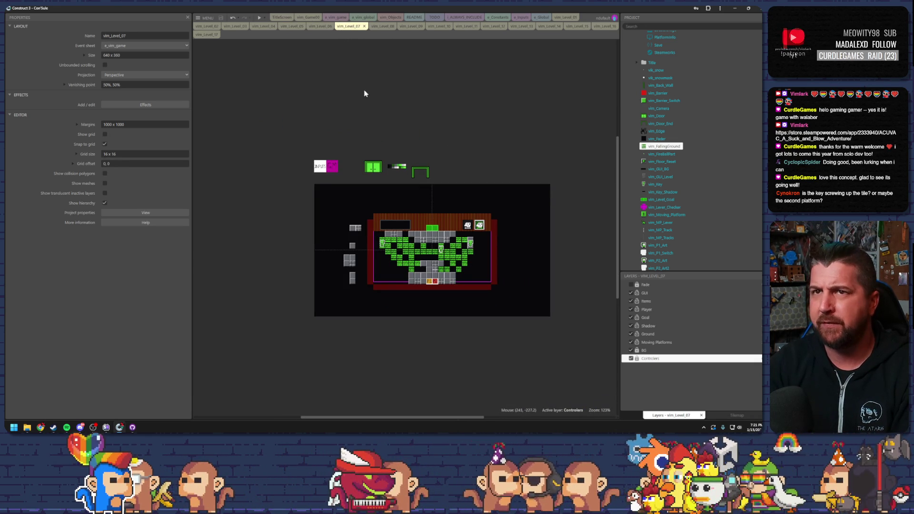
left_click(548, 27)
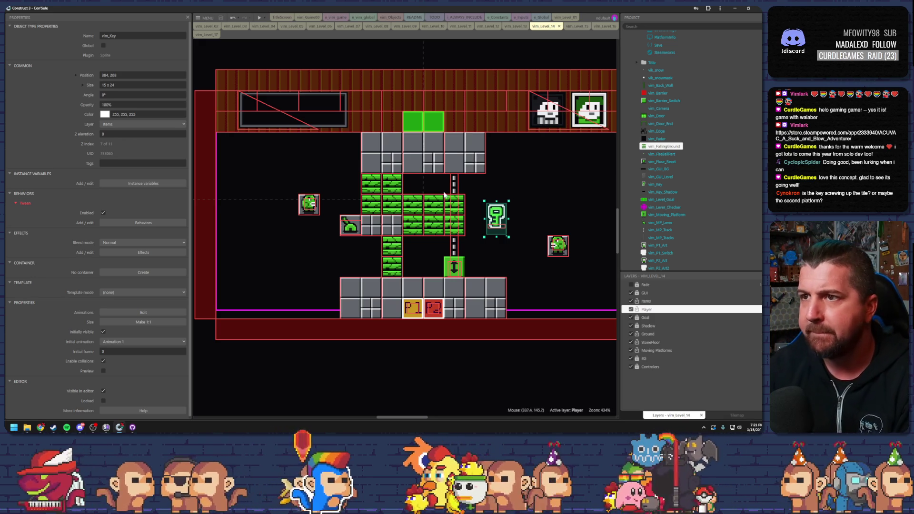
Deselect the key and check the e_vim_game event sheet, then return to vim_Level_14
left_click(504, 194)
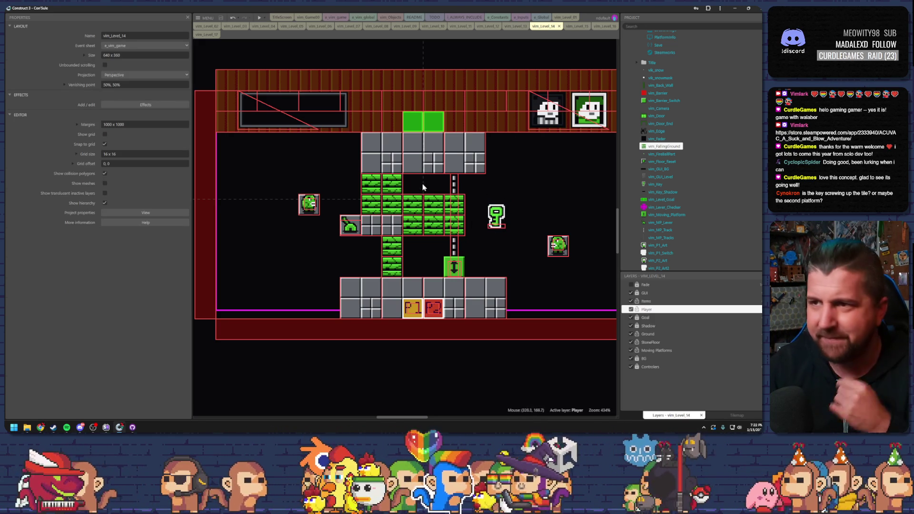
left_click(340, 18)
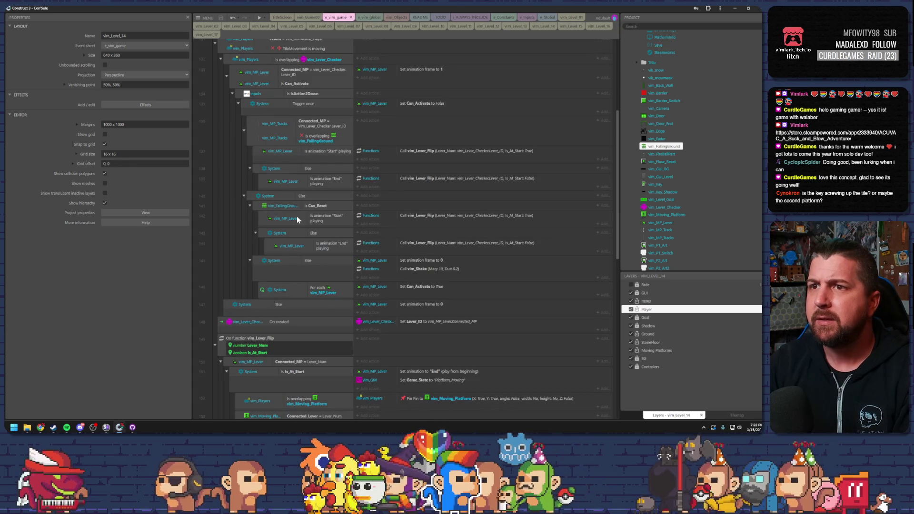
left_click(543, 25)
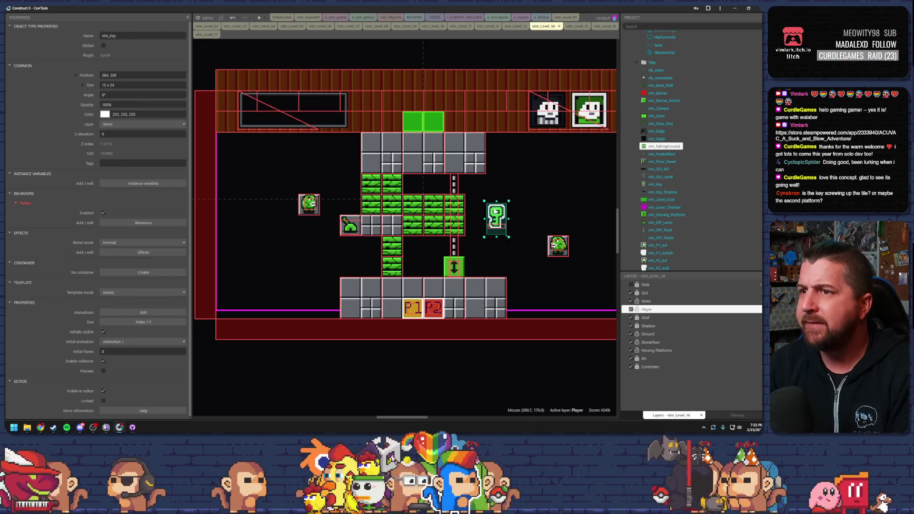
Drag the platform lever down onto the floor beside the platform track and preview level 14
left_click(444, 275)
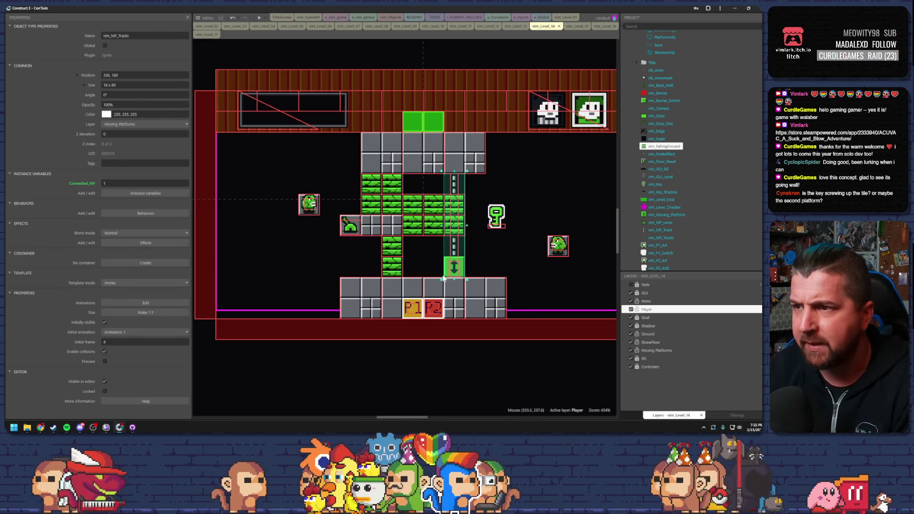
left_click(450, 269)
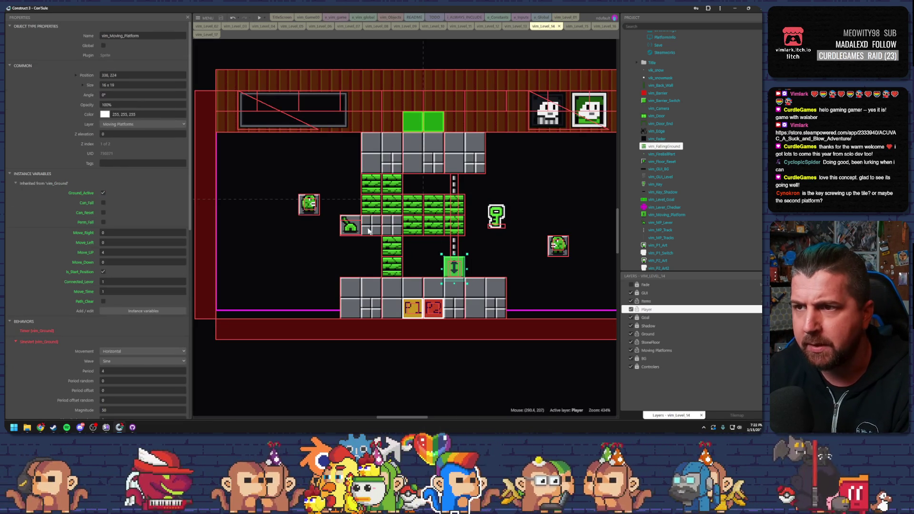
left_click(350, 227)
mouse_move(347, 227)
left_mouse_down()
mouse_move(426, 268)
mouse_move(430, 289)
left_mouse_up()
key("F5")
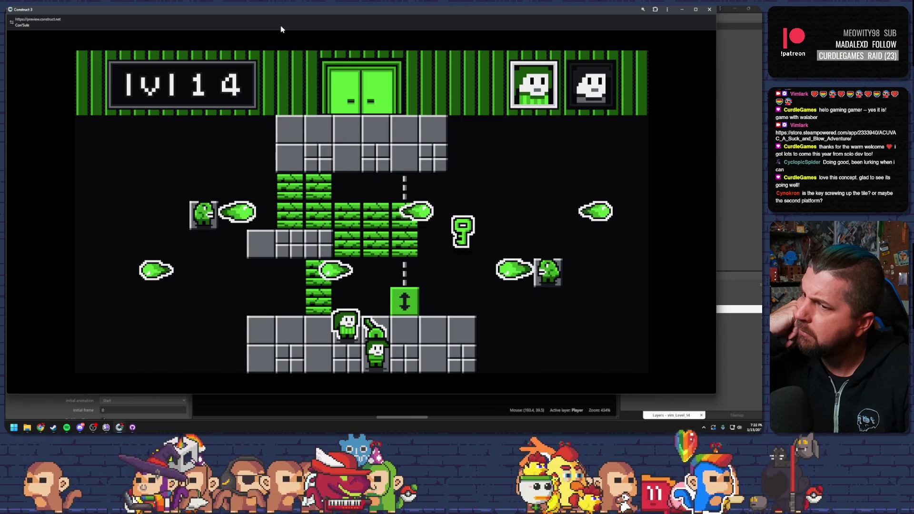
Switch characters, climb the green brick column and break the bricks, then switch to the bottom character
key("Tab")
key("Left")
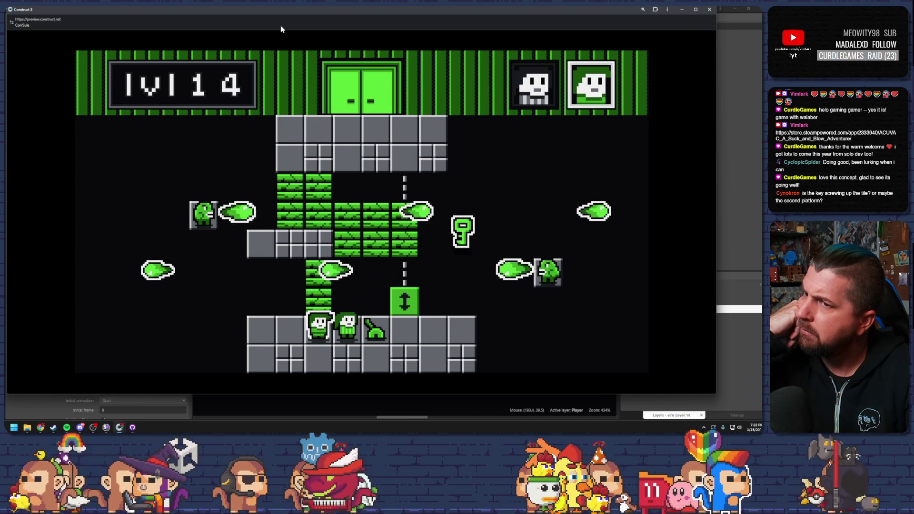
key("Up")
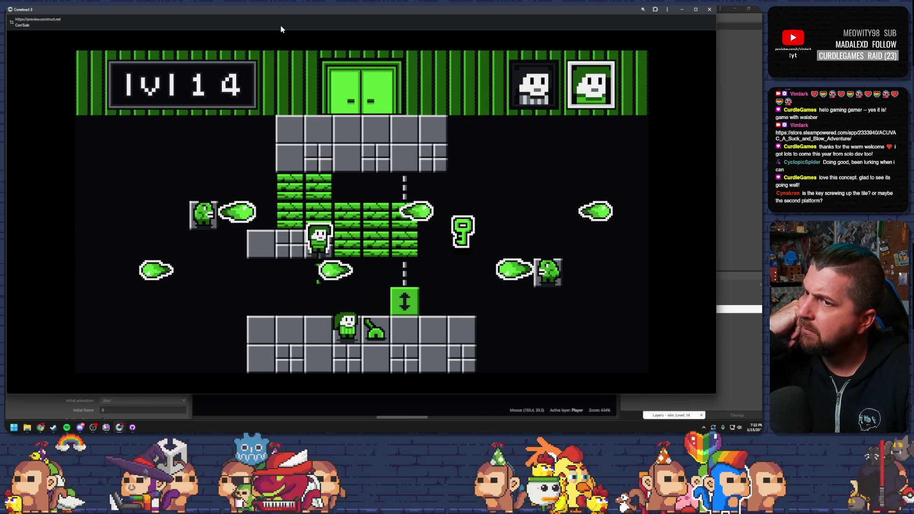
key("Right")
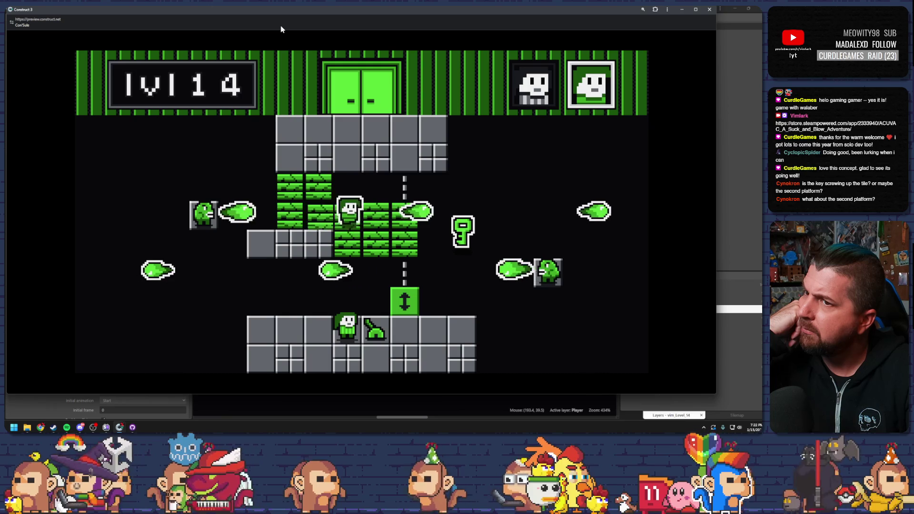
key("Left")
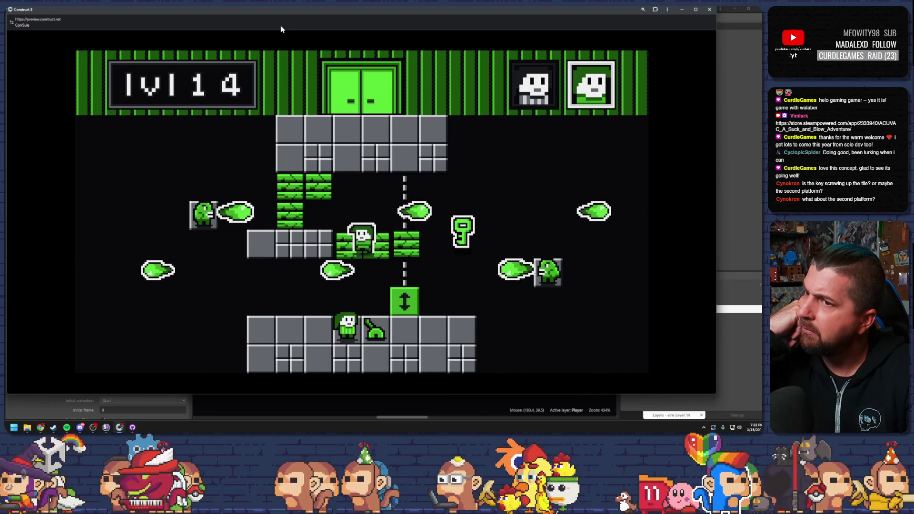
key("Tab")
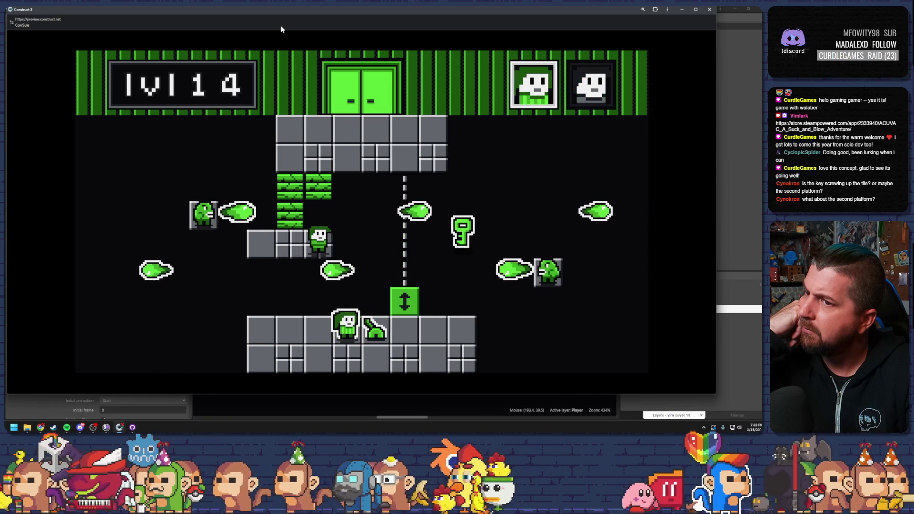
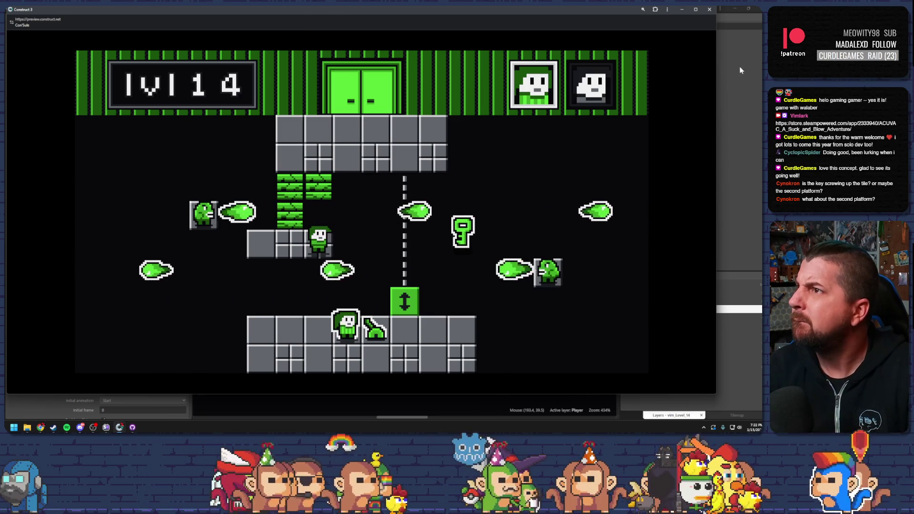
Close the preview, flip to Level_09 and back, and playtest level 14
left_click(709, 9)
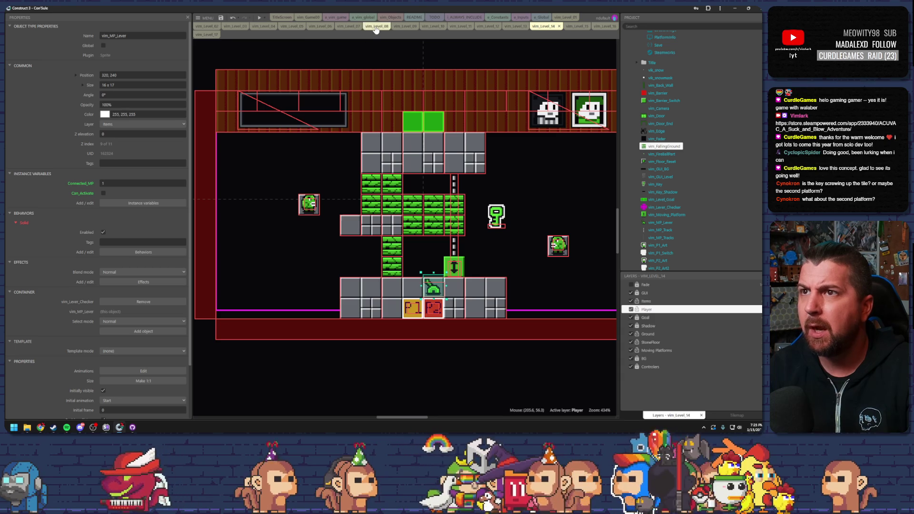
left_click(403, 27)
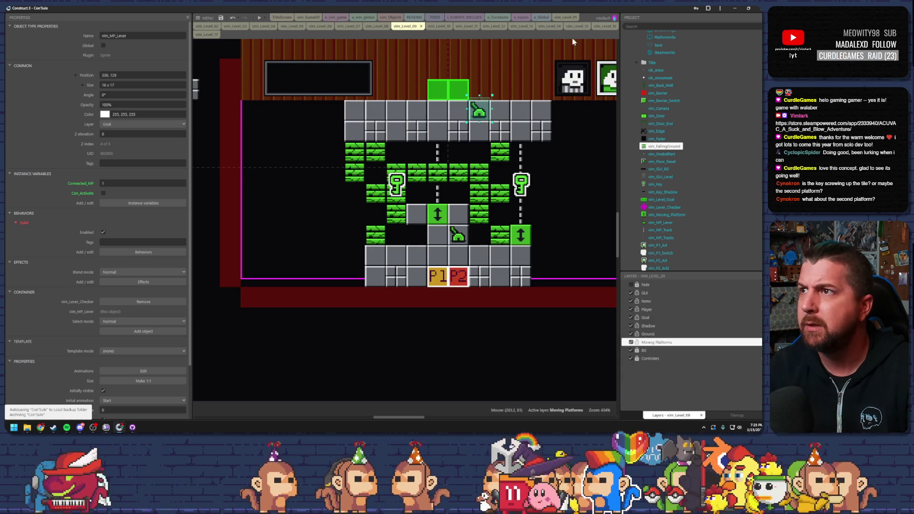
left_click(545, 26)
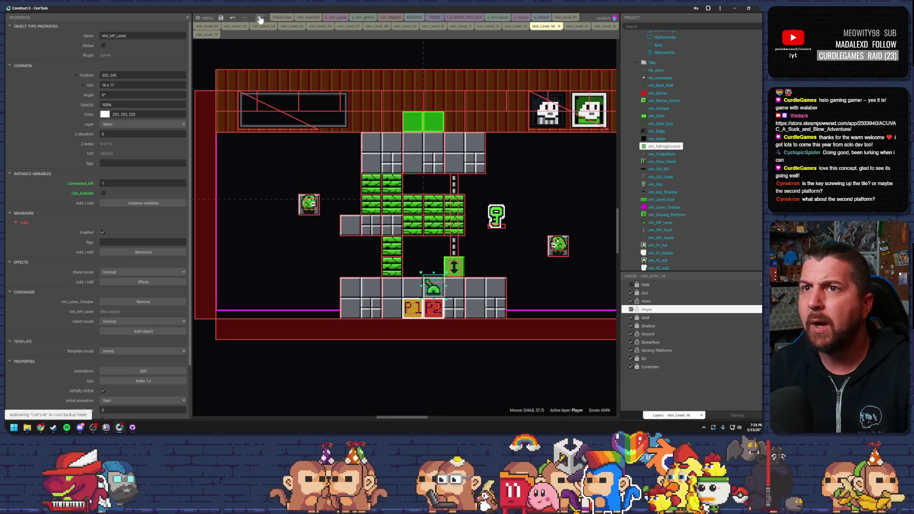
left_click(260, 19)
key("Up")
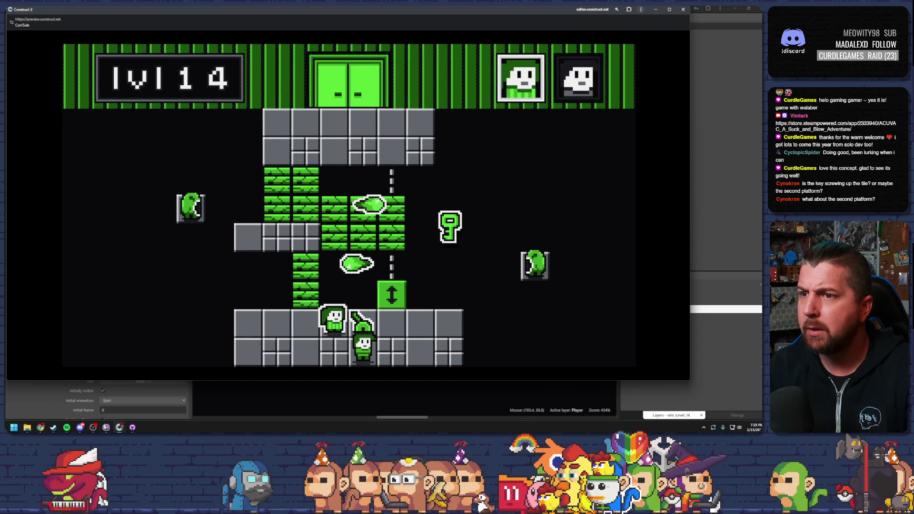
left_click(683, 10)
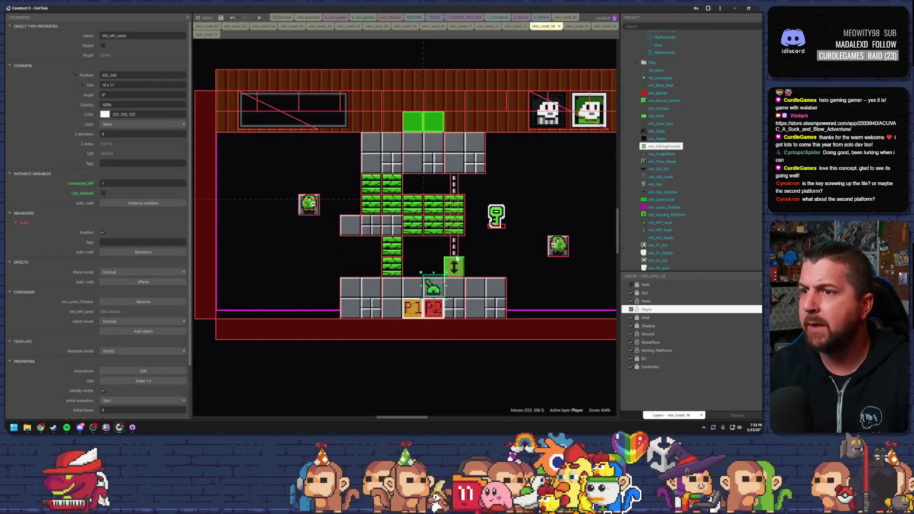
Playtest level 14 again, climbing the player up the vine column
left_click(259, 18)
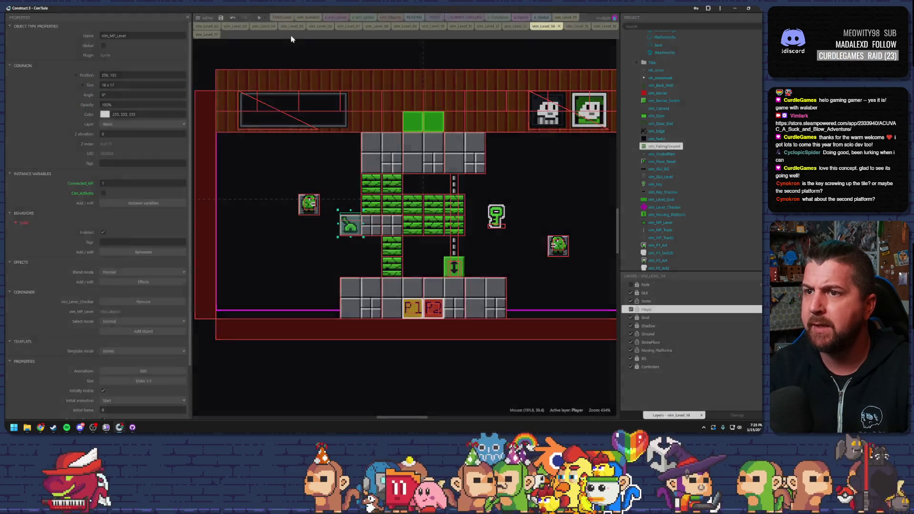
key("Up")
key("Left")
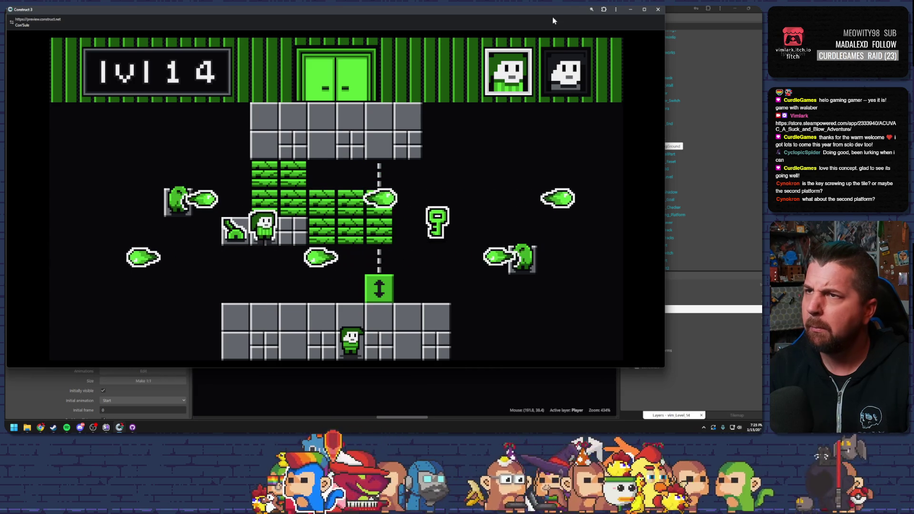
key("alt+F4")
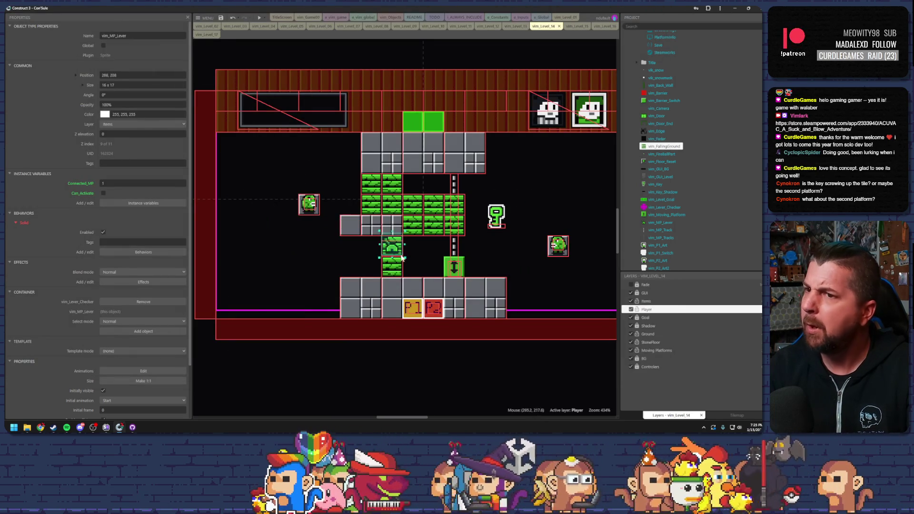
Run one more playtest, then select the left-ledge floor block and save the project
left_click(261, 18)
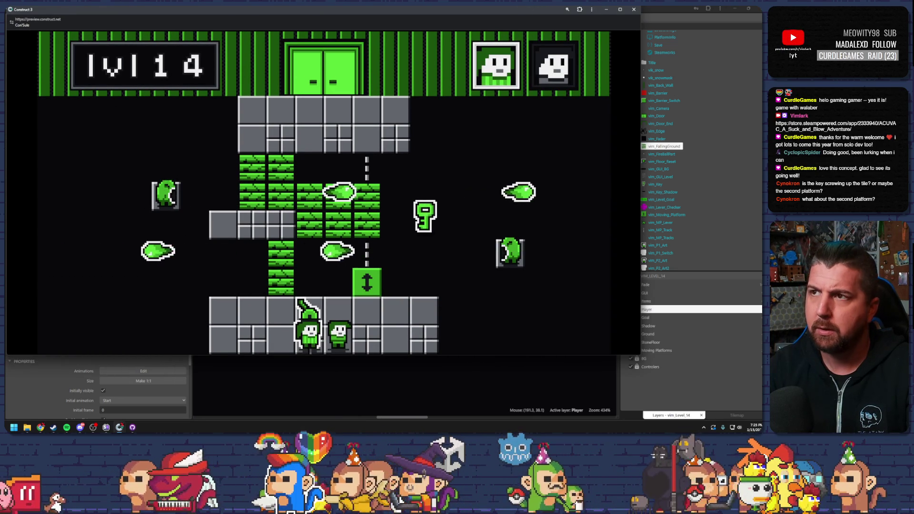
left_click(633, 9)
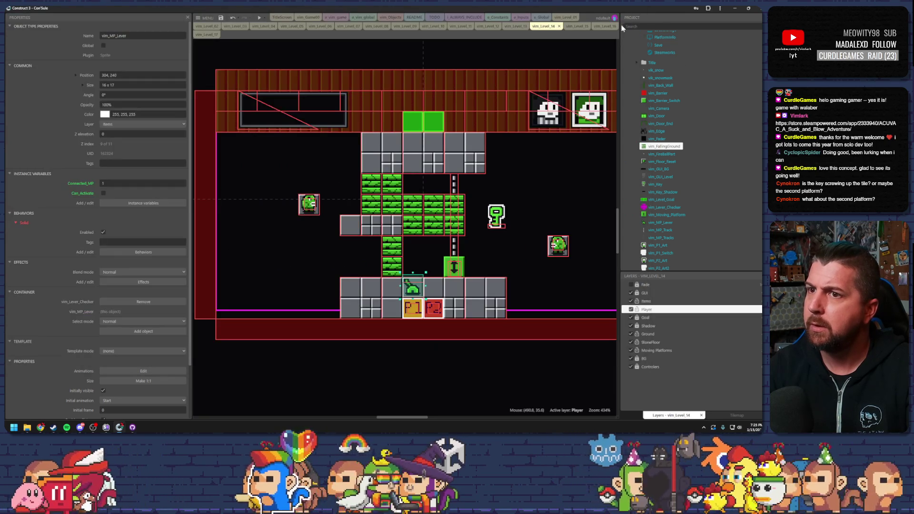
left_click(353, 226)
left_click(223, 18)
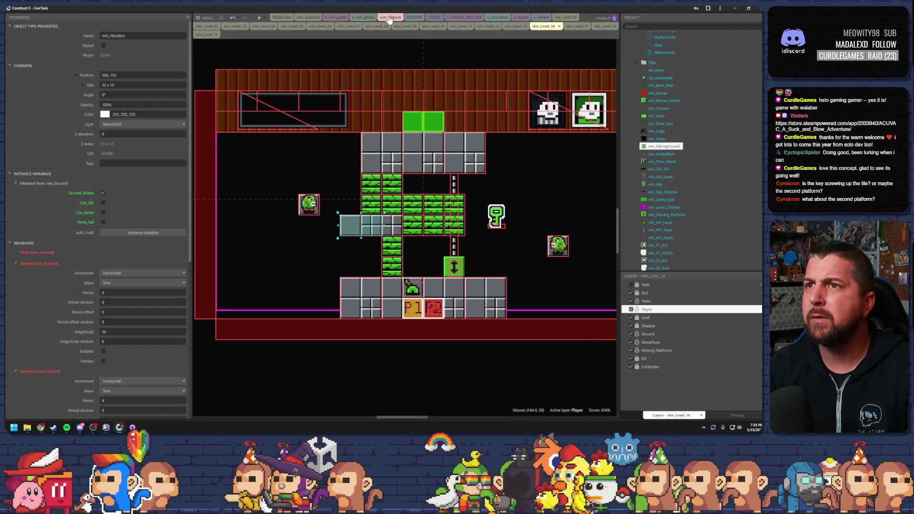
In vim_Objects, tick Initially visible for vim_Lever_Checker
left_click(389, 18)
scroll(370, 219, "up", 5)
left_click(354, 189)
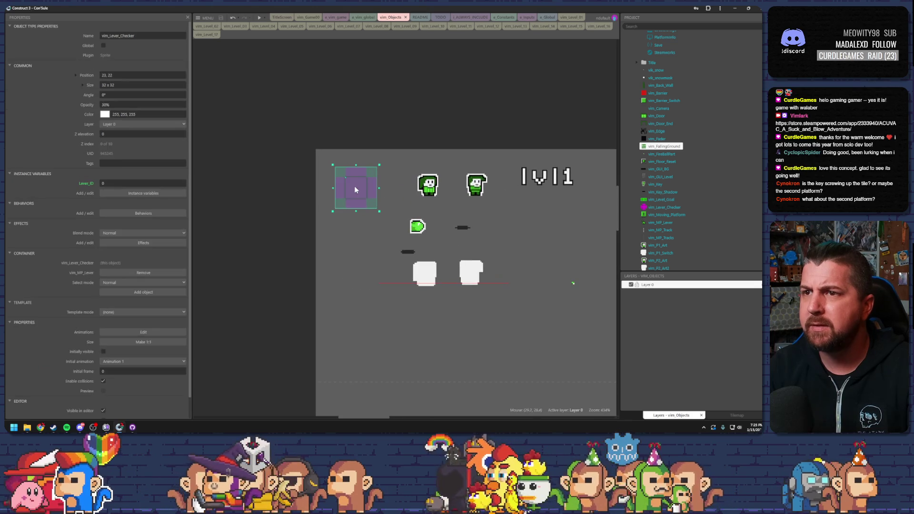
scroll(102, 285, "down", 1)
left_click(104, 329)
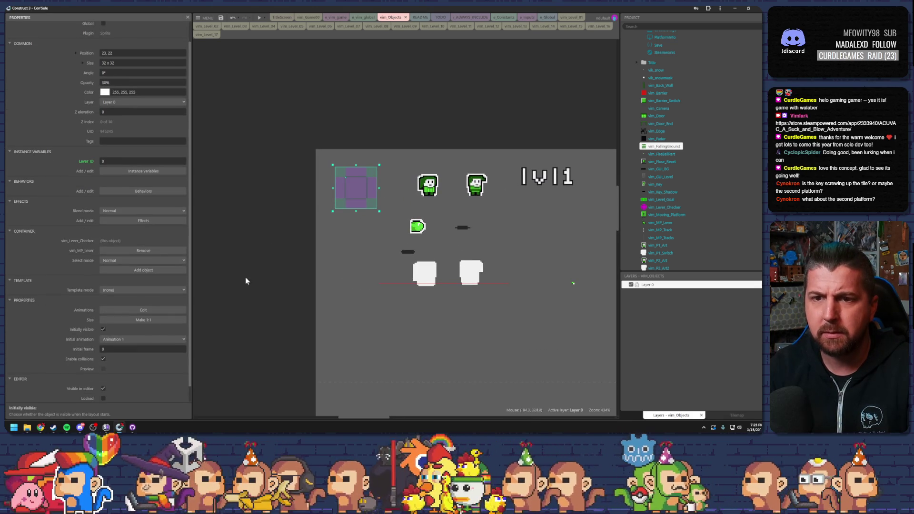
Return to vim_Level_14, playtest it, and select the lever
key("ctrl+Tab")
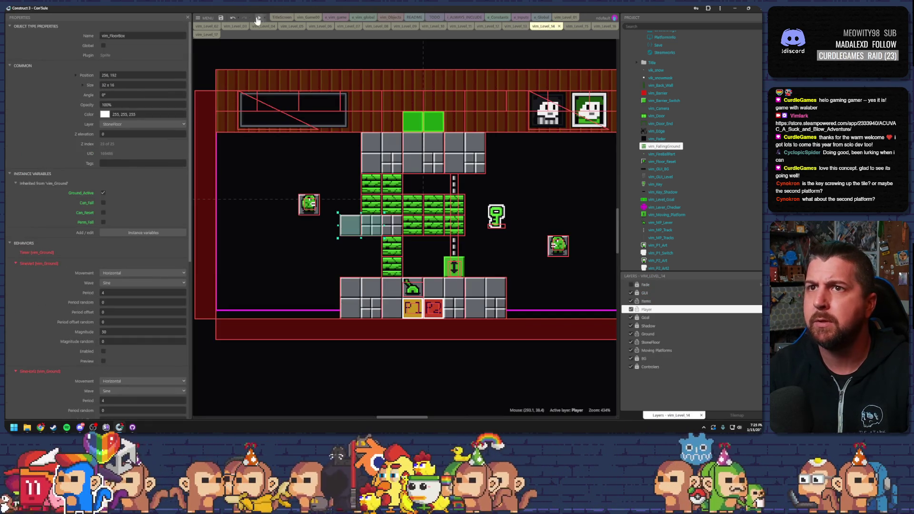
left_click(257, 18)
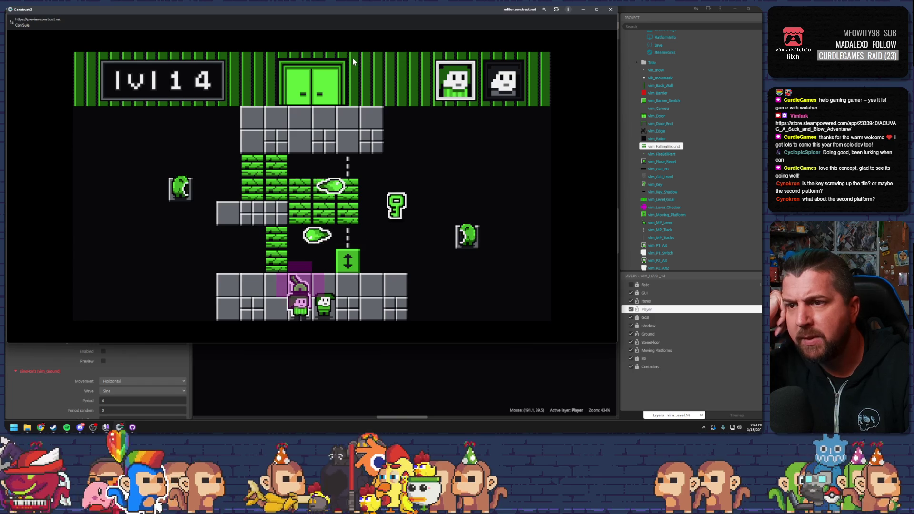
left_click(610, 9)
left_click(352, 222)
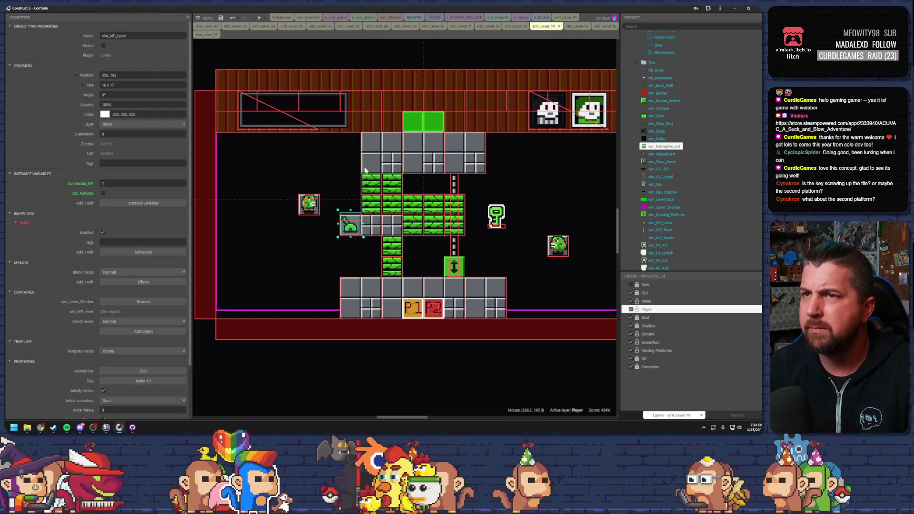
Playtest level 14 twice, walking the player up the vines onto the lever tile
left_click(257, 19)
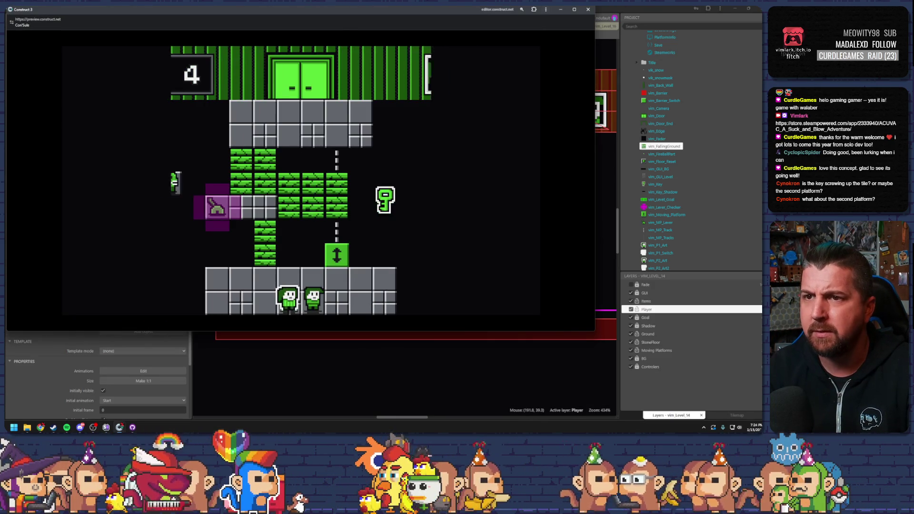
key("Left")
key("Up")
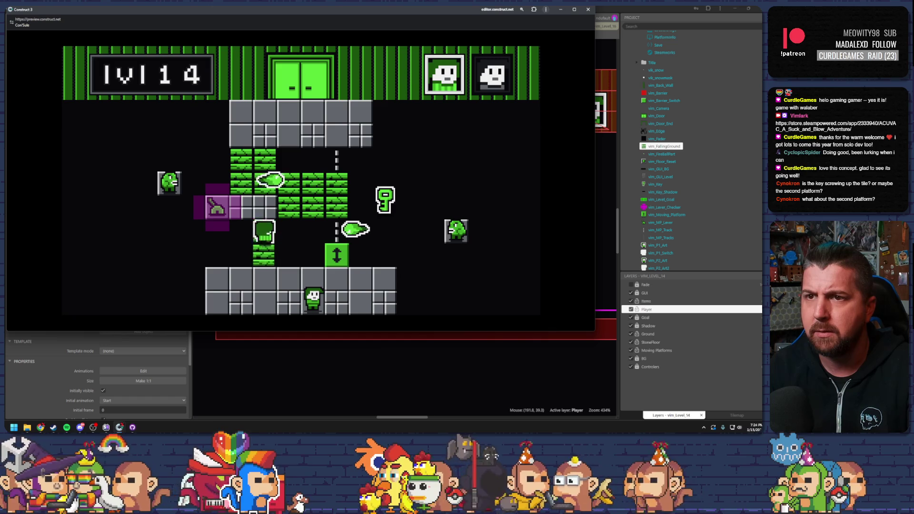
key("Left")
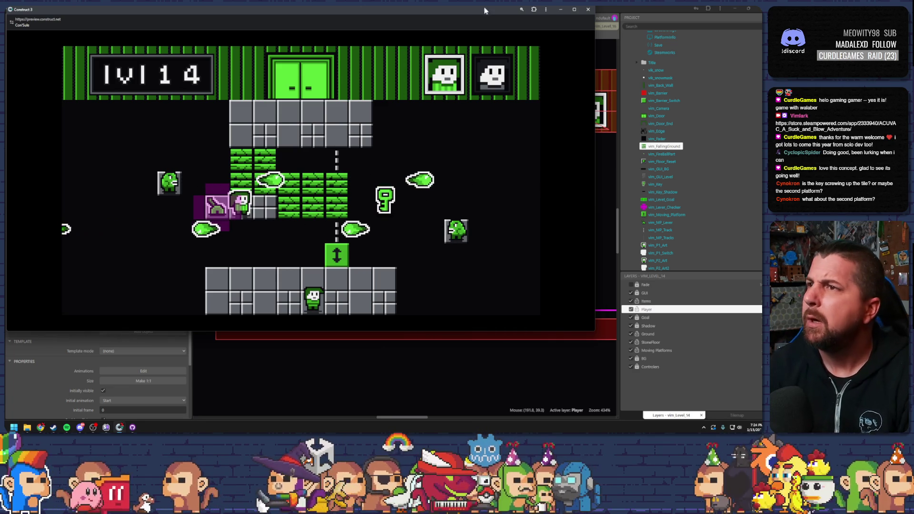
left_click(588, 9)
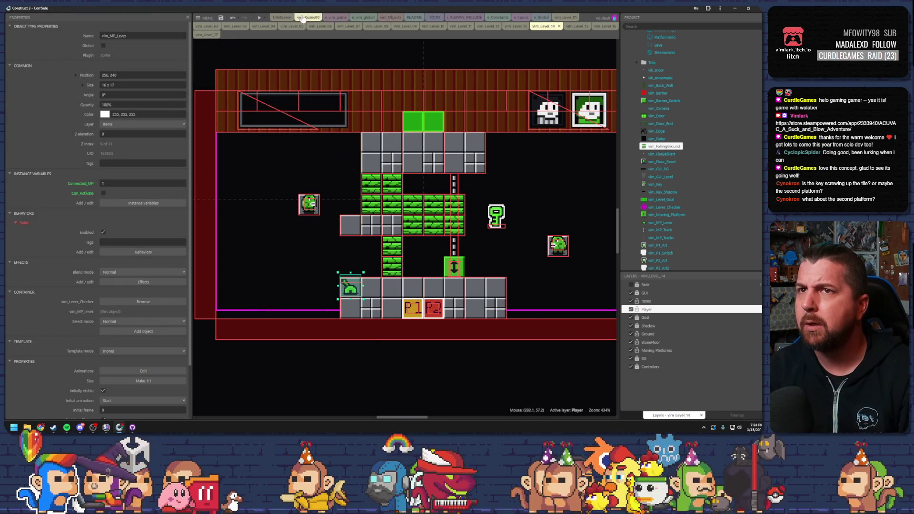
left_click(260, 18)
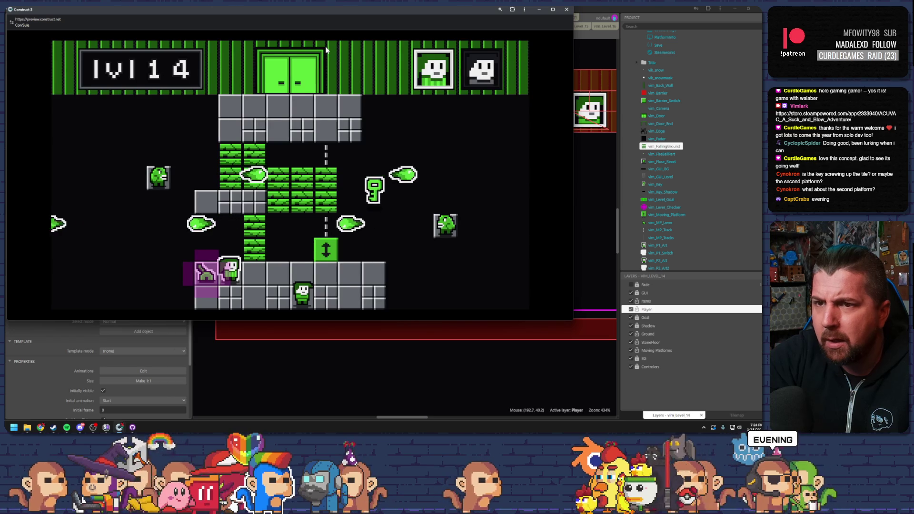
key("alt+F4")
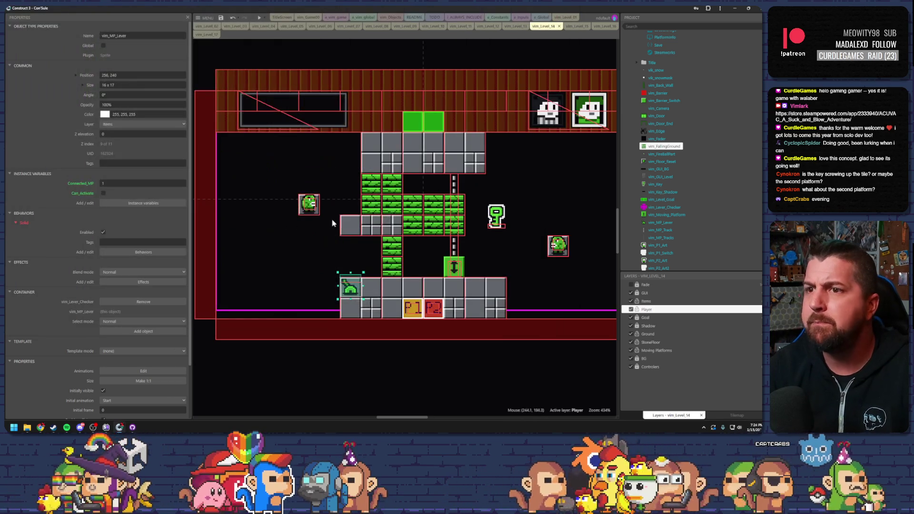
Playtest level 14 twice, stepping the player one tile left
left_click(256, 16)
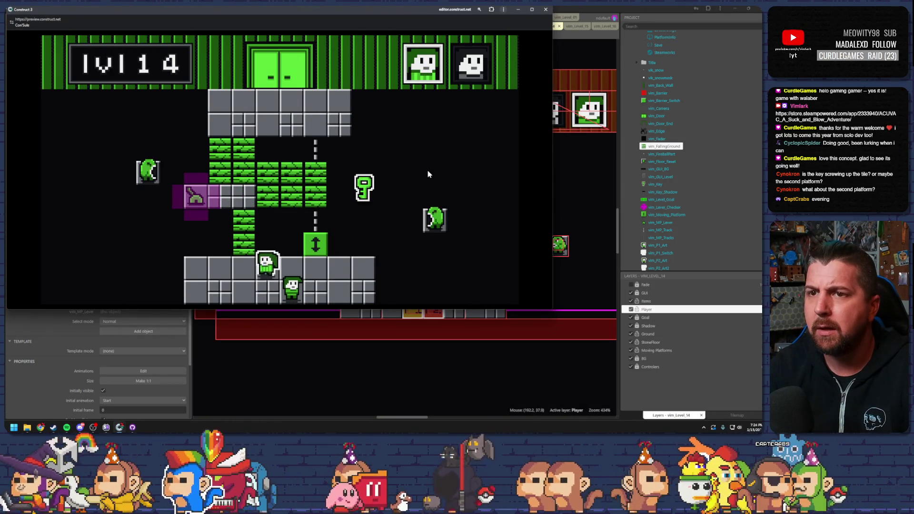
key("Left")
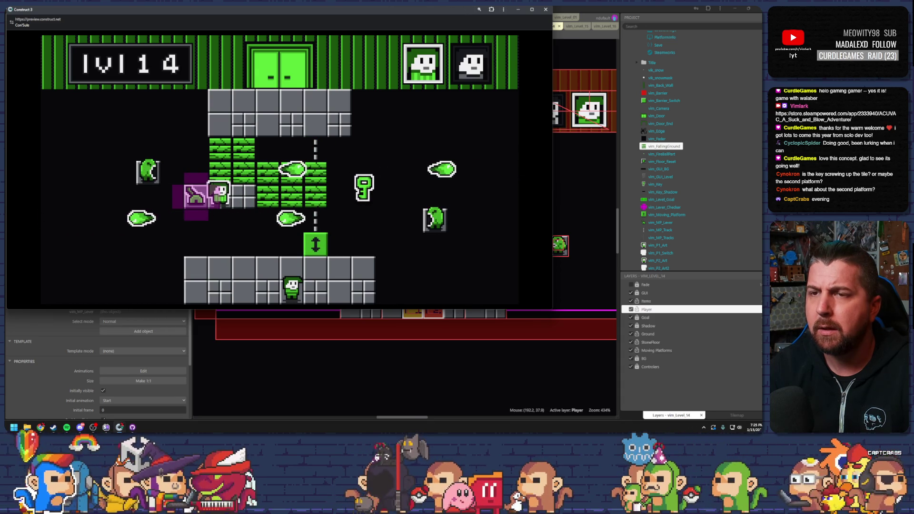
key("alt+F4")
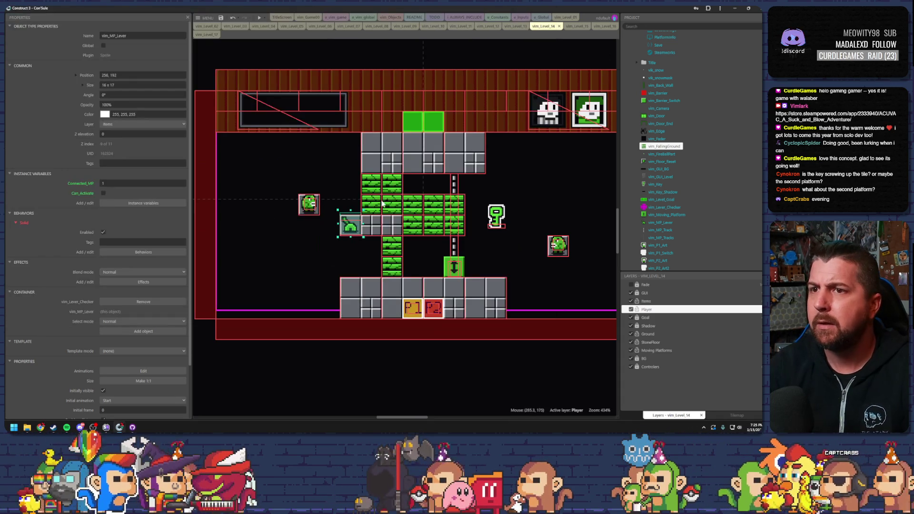
left_click(258, 18)
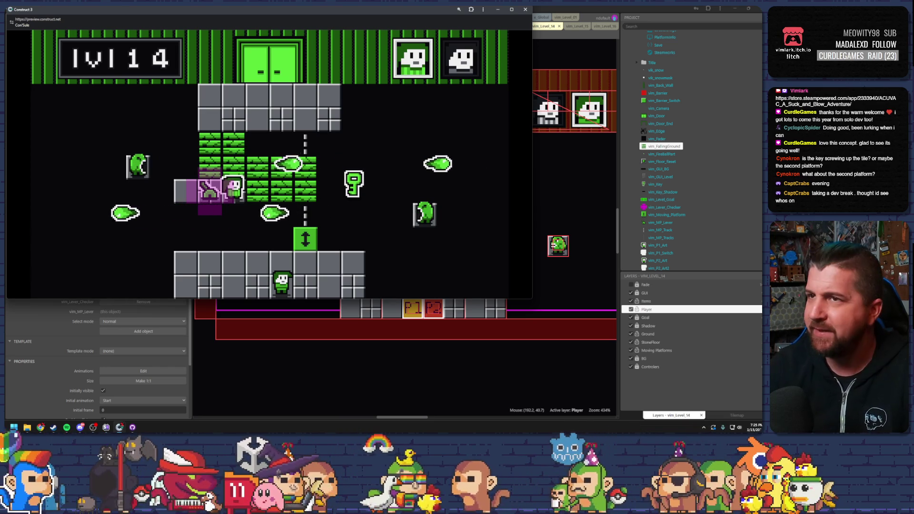
left_click(525, 10)
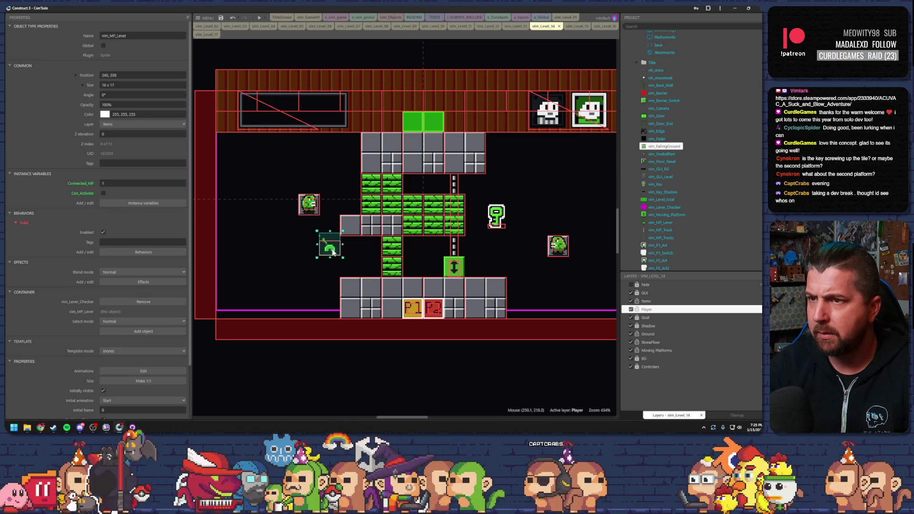
Move the lever beside the grey ledge block and playtest climbing up to it
left_click(359, 230)
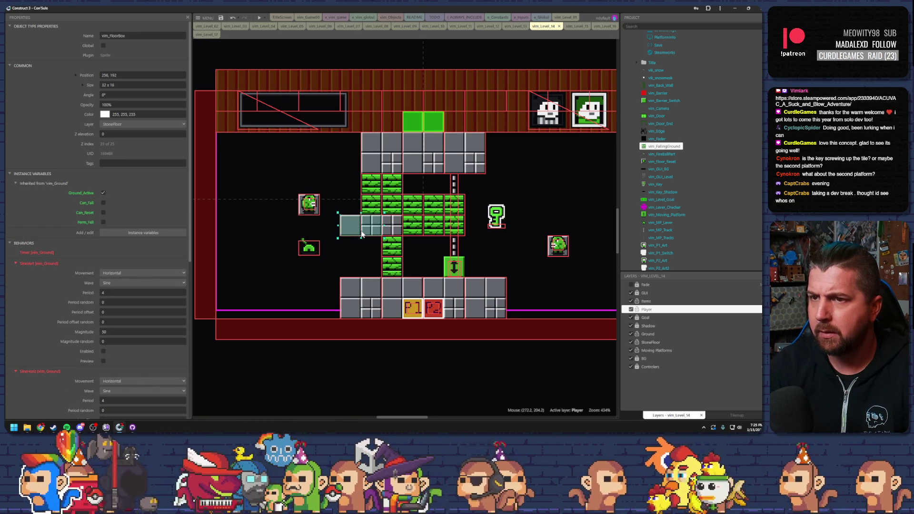
scroll(143, 309, "down", 5)
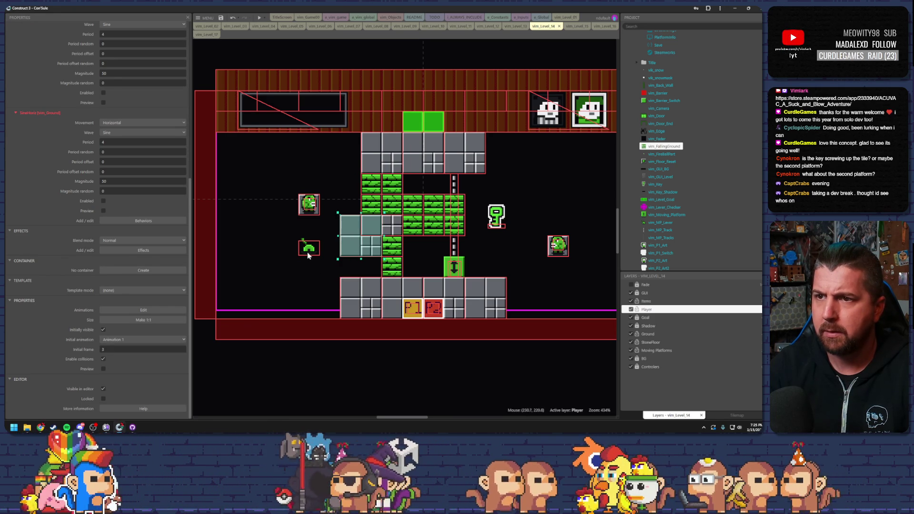
left_click_drag(307, 255, 339, 241)
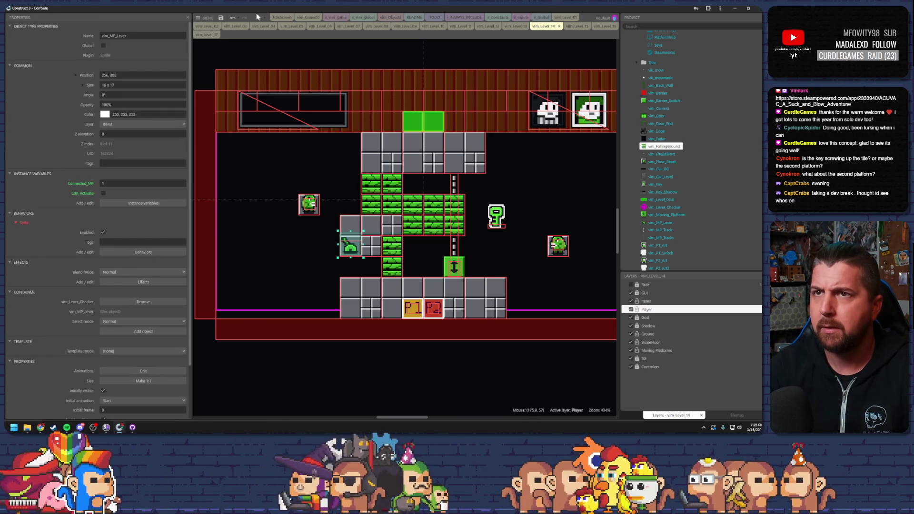
left_click(257, 17)
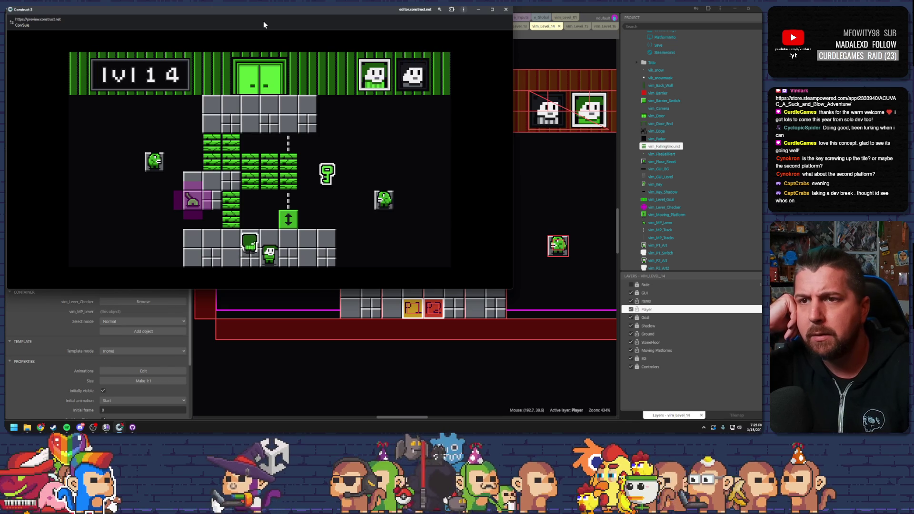
key("Up")
key("Left")
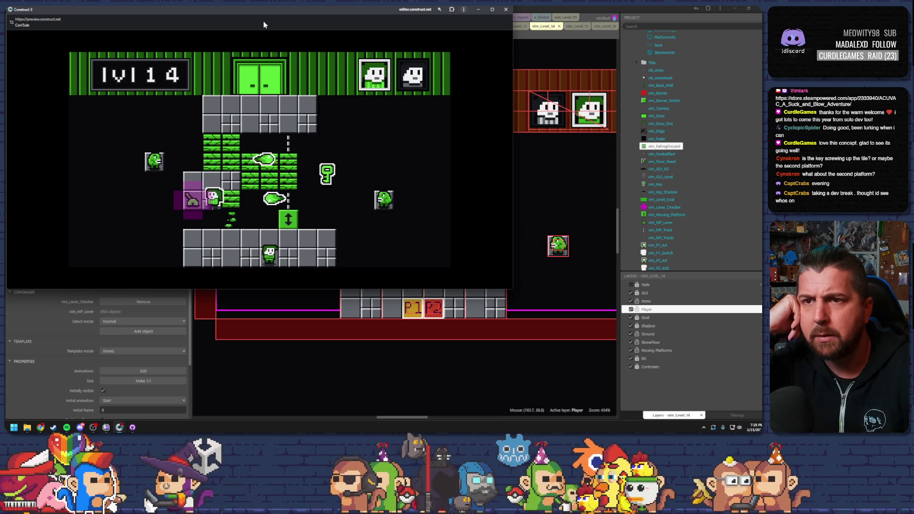
key("Left")
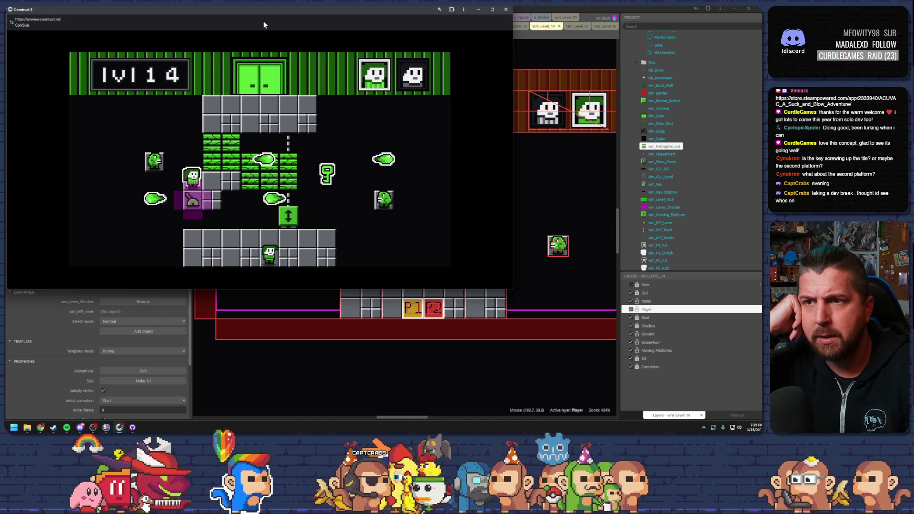
left_click(506, 9)
Drag vim_MP_Lever above the P1 block and test it in an F5 preview
mouse_move(350, 247)
left_mouse_down()
mouse_move(387, 285)
mouse_move(412, 287)
left_mouse_up()
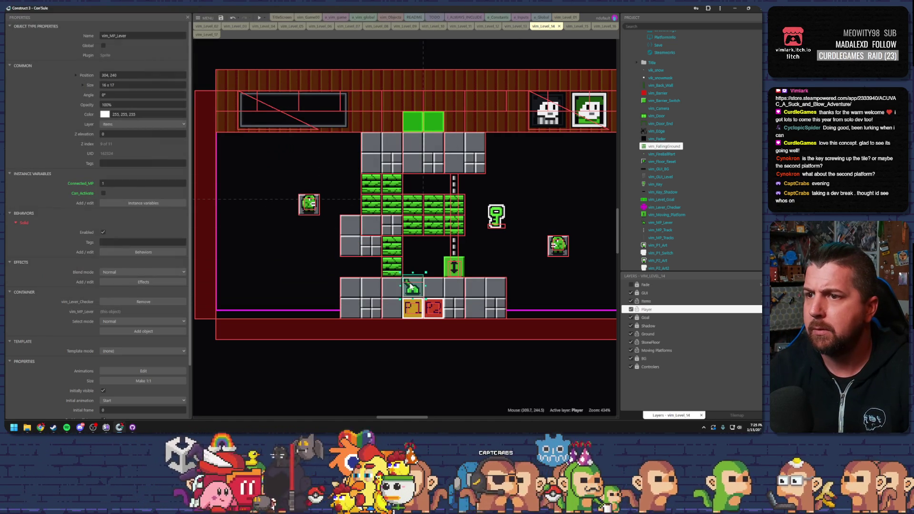
key("F5")
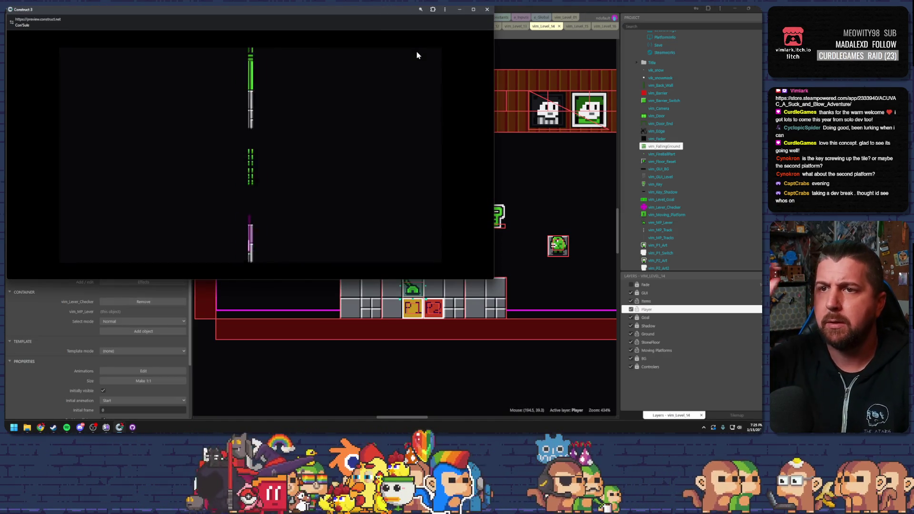
double_click(371, 9)
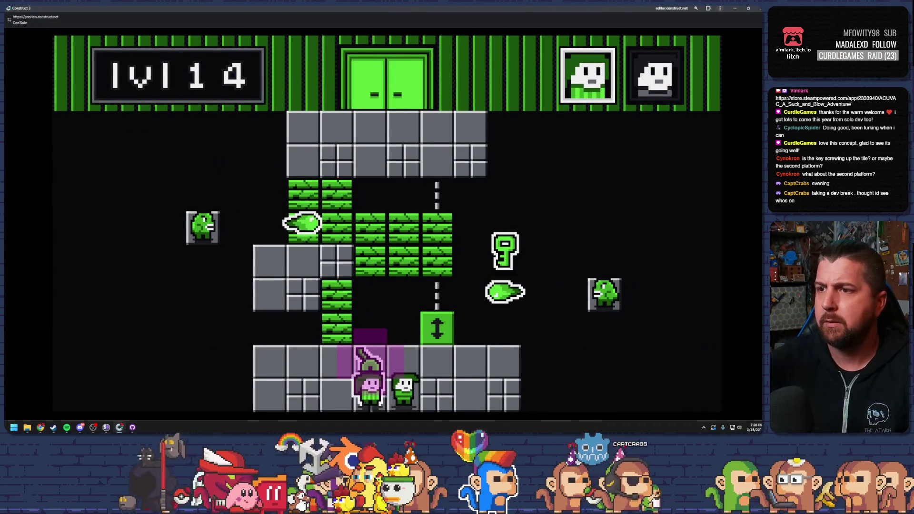
key("Left")
key("Up")
key("Up")
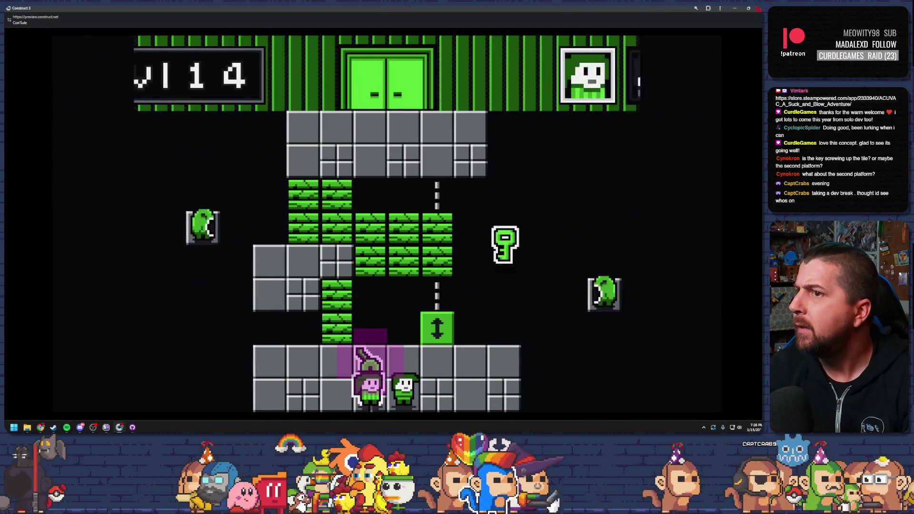
key("alt+Tab")
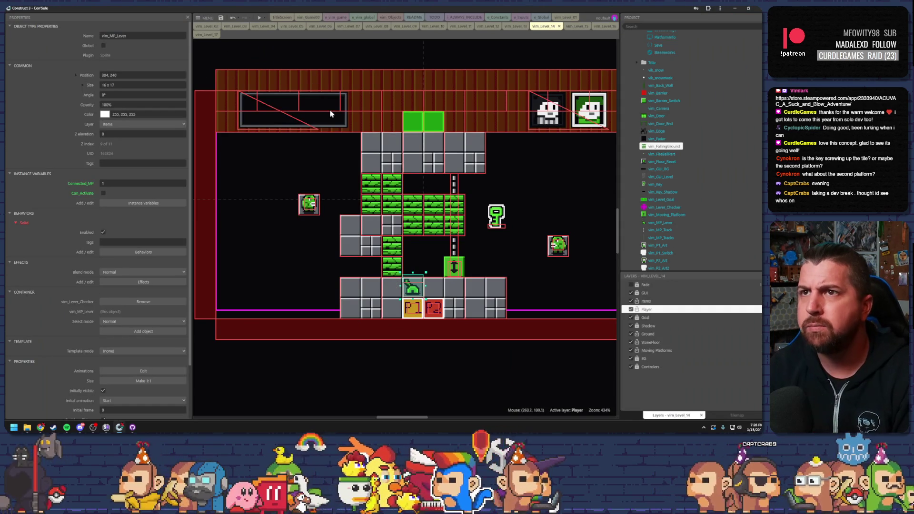
left_click(350, 18)
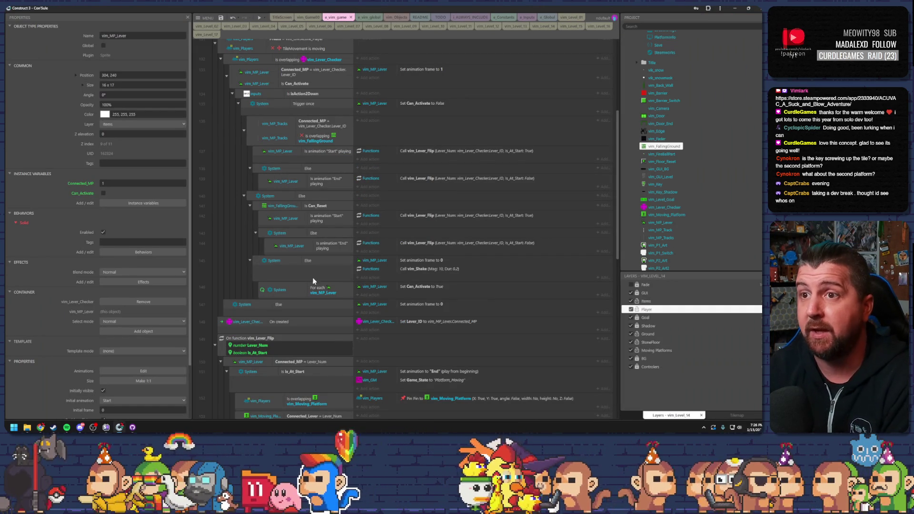
Review the Can_Activate, Trigger once and tracks-overlap-falling-ground conditions, then preview level 14
scroll(326, 278, "up", 3)
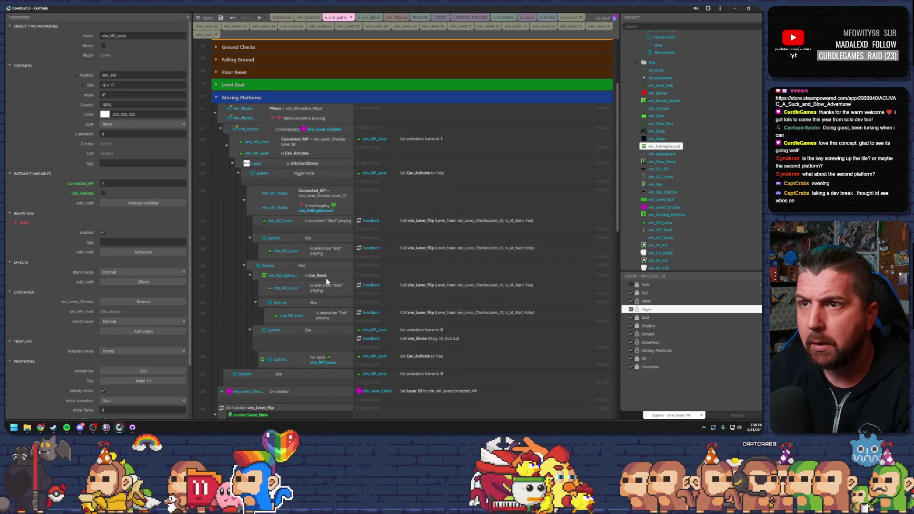
left_click(305, 153)
left_click(319, 173)
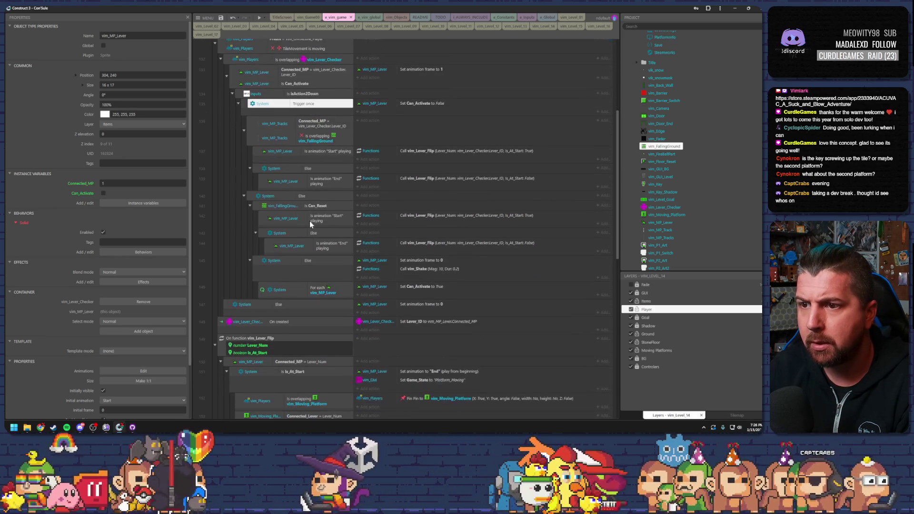
left_click(316, 209)
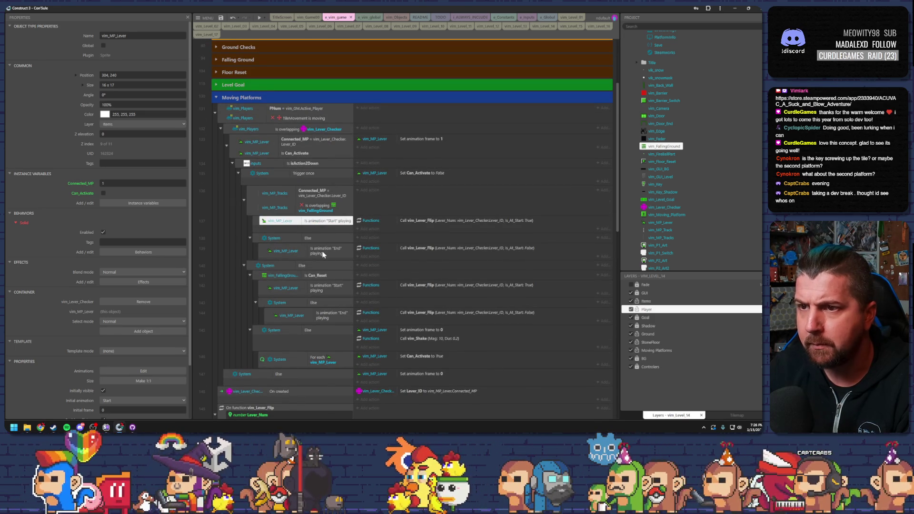
left_click(259, 17)
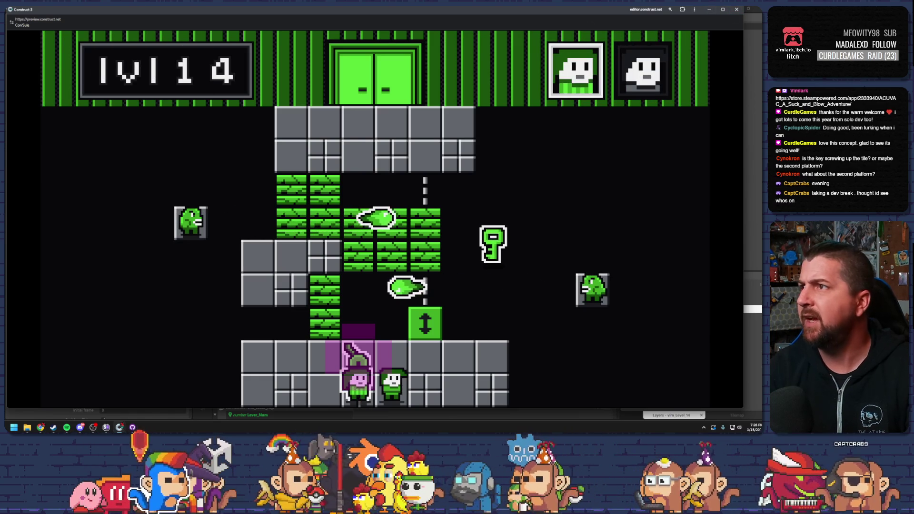
Return to vim_Level_14 and run three previews, walking the player right toward the lever
left_click(736, 10)
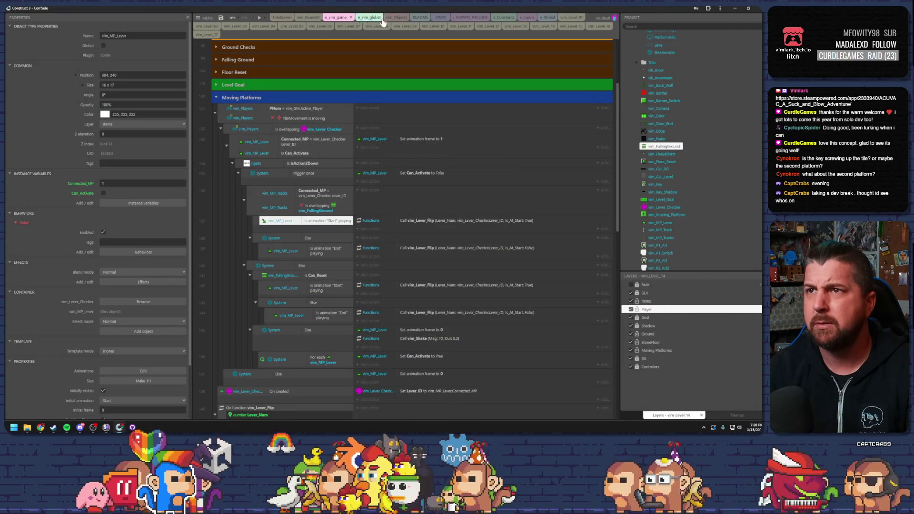
left_click(533, 27)
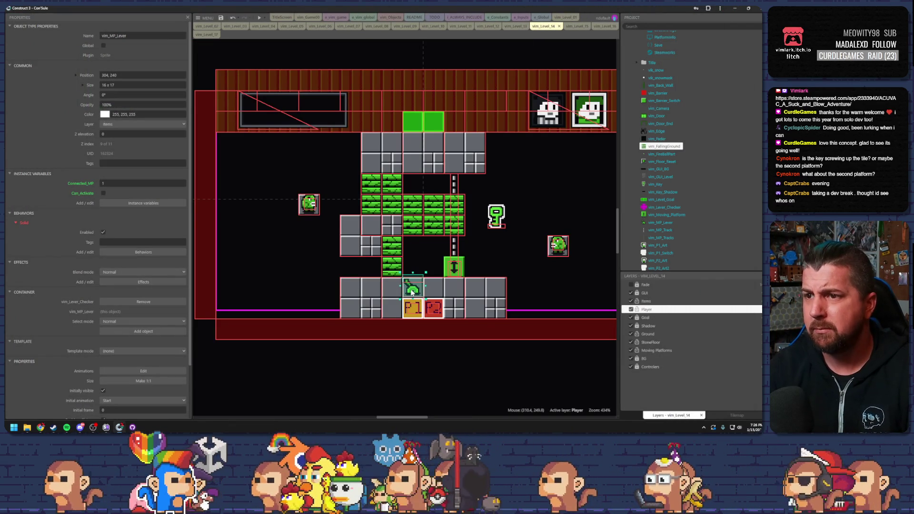
left_click(259, 18)
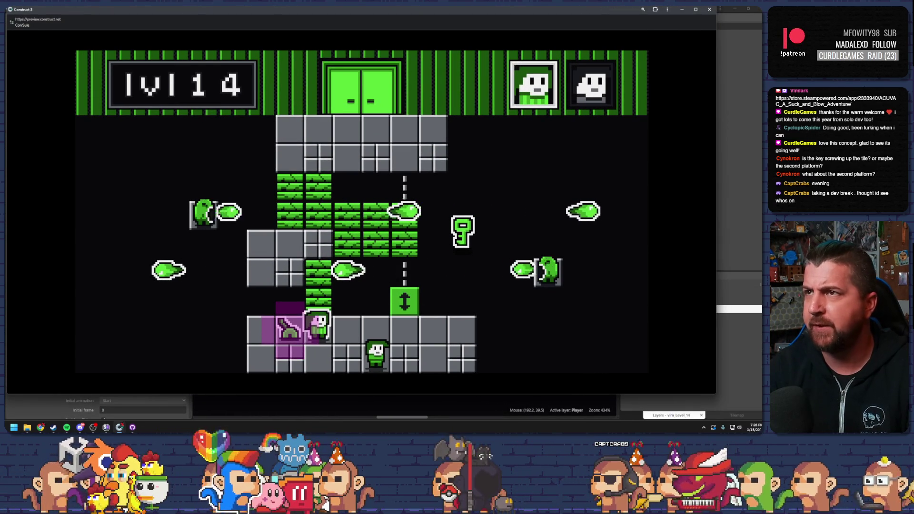
left_click(709, 10)
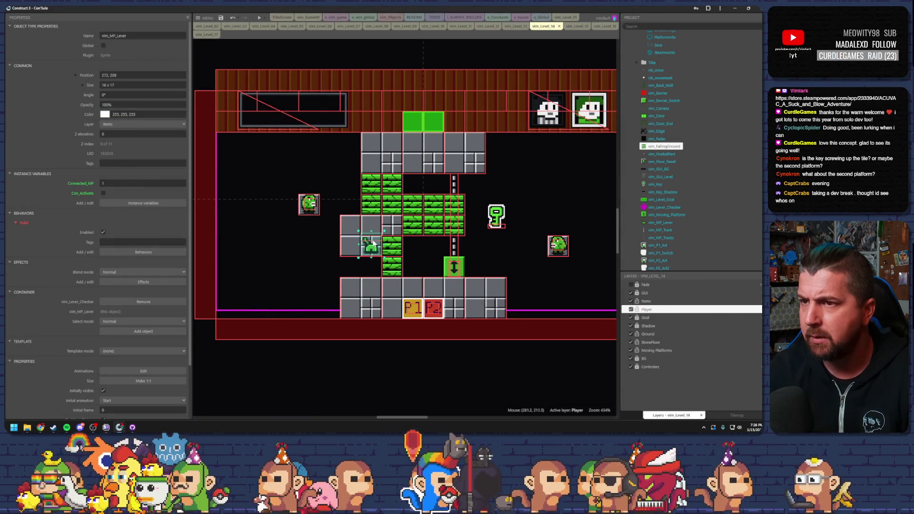
key("F5")
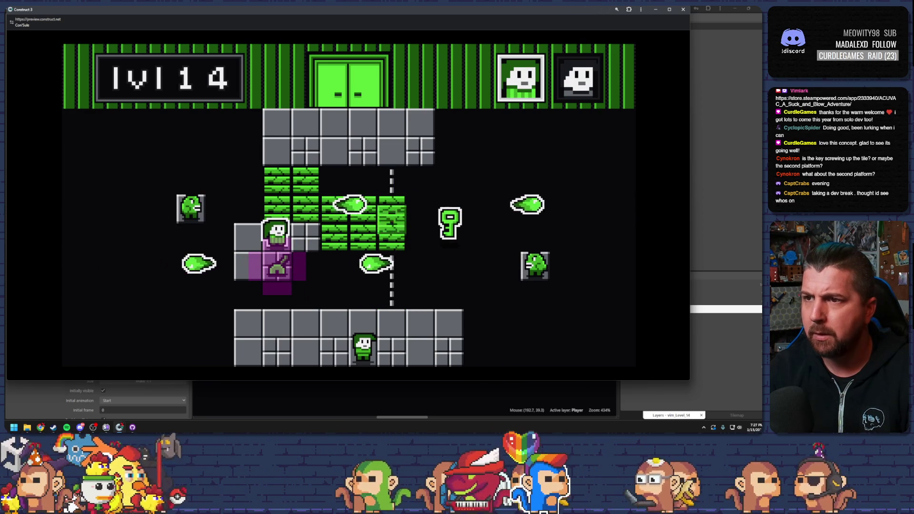
left_click(683, 9)
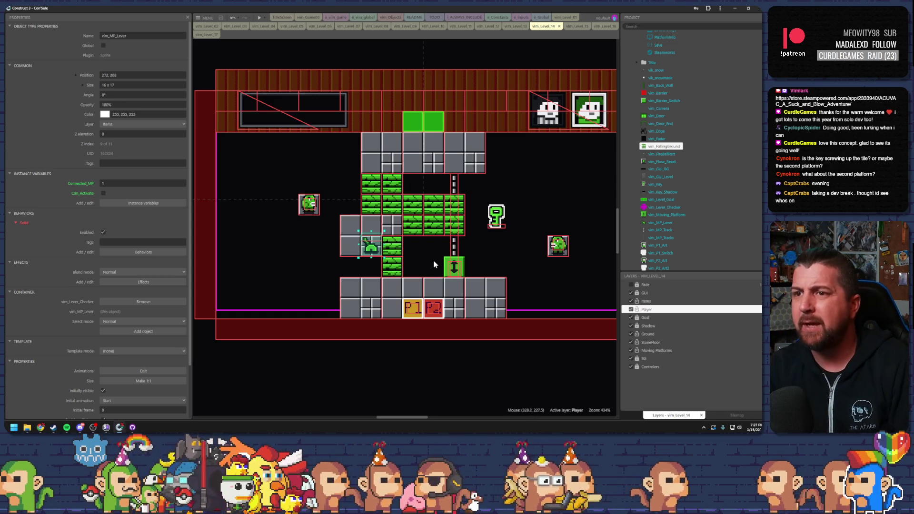
left_click(259, 19)
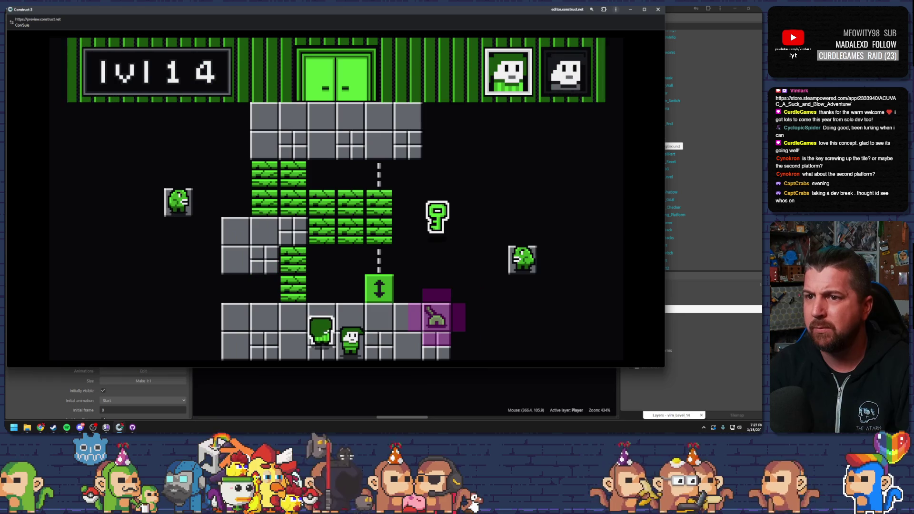
key("Right")
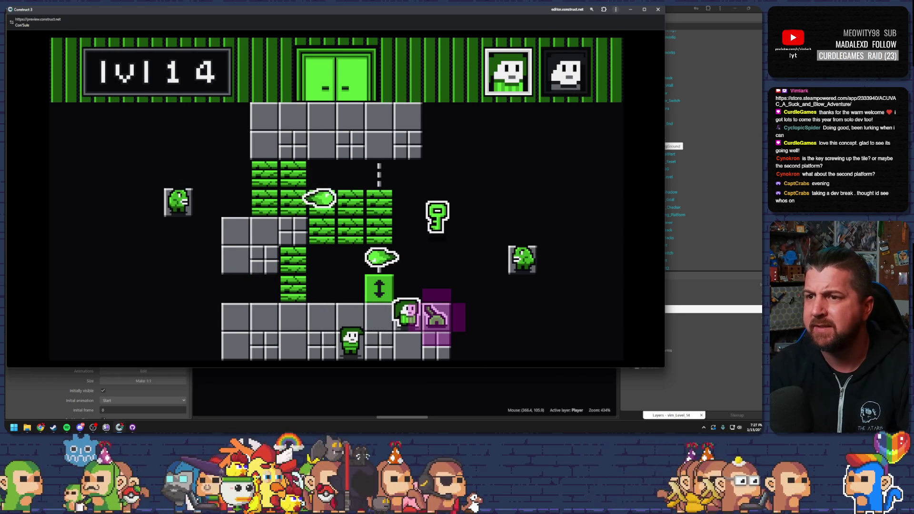
left_click(658, 9)
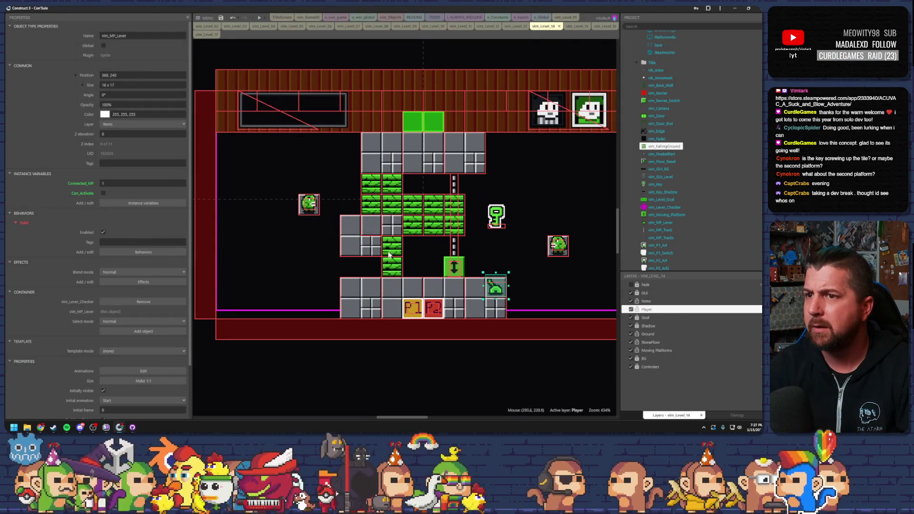
Raise the lever one tile and playtest walking the player onto it
left_click_drag(473, 280, 458, 278)
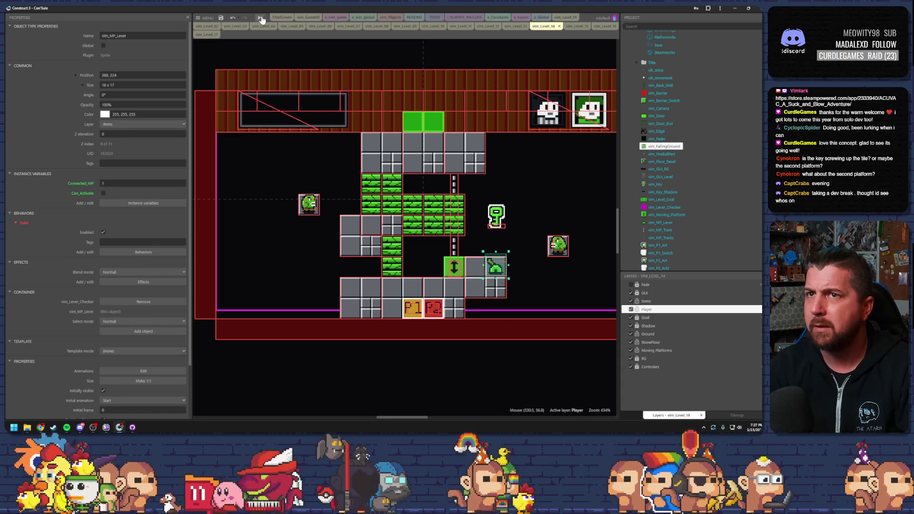
left_click(265, 18)
key("Right")
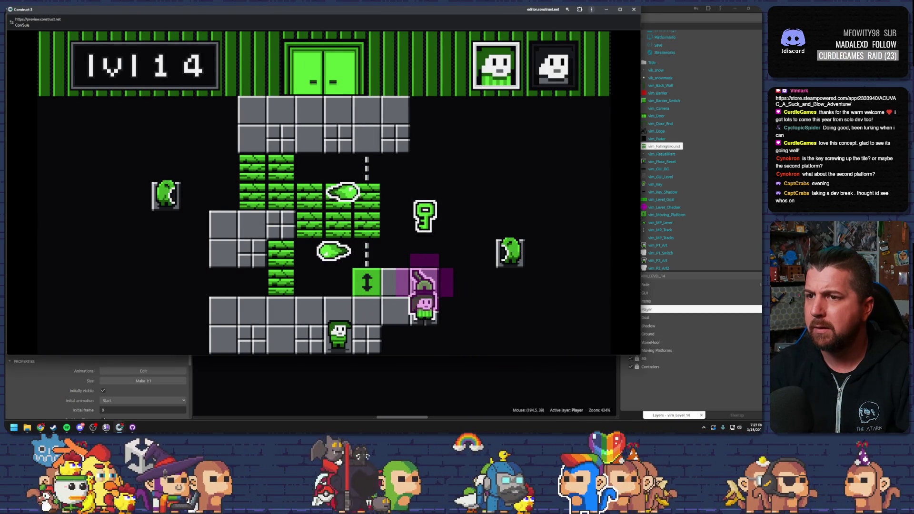
key("Left")
key("Up")
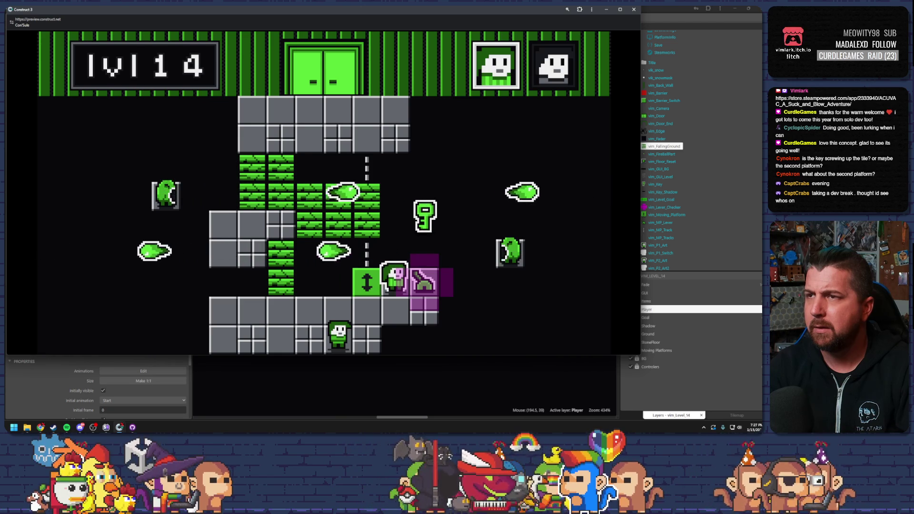
left_click(633, 9)
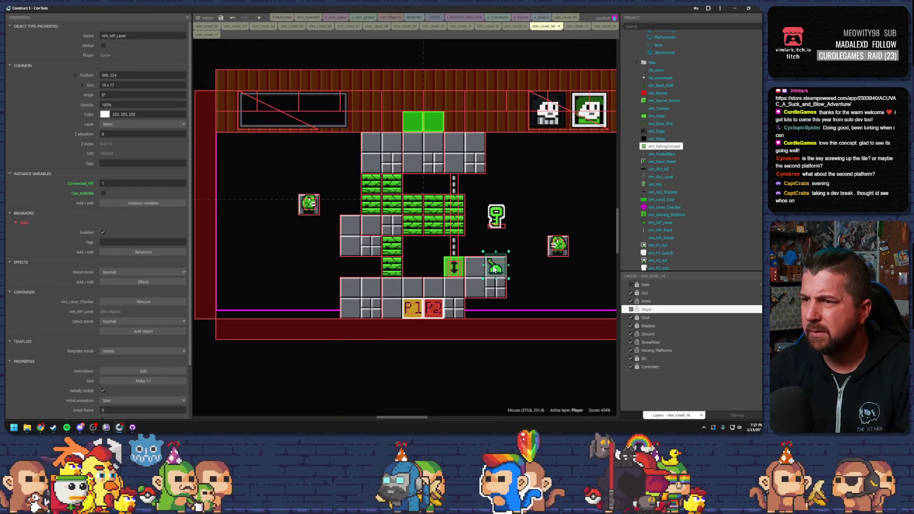
Ctrl-drag a copy of the floor box one tile higher beside the lever and preview with F5
left_click(501, 218)
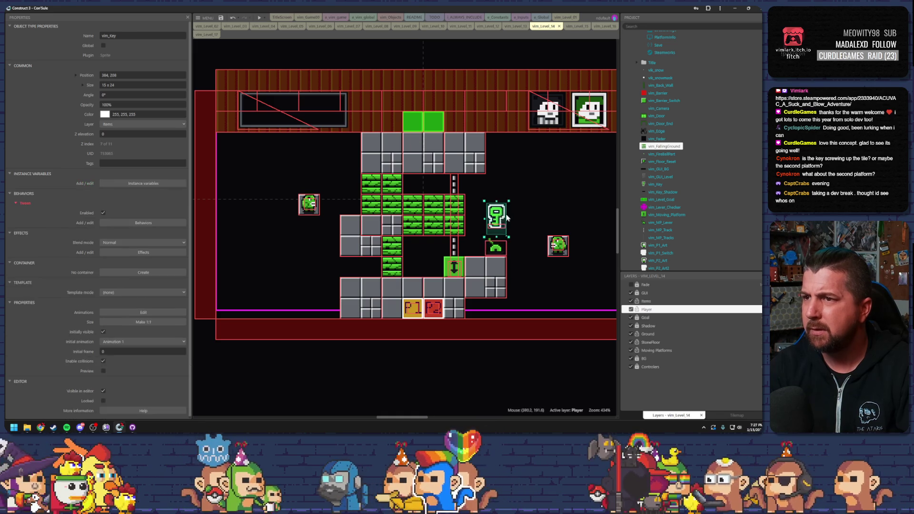
left_click(499, 236)
left_click(495, 274)
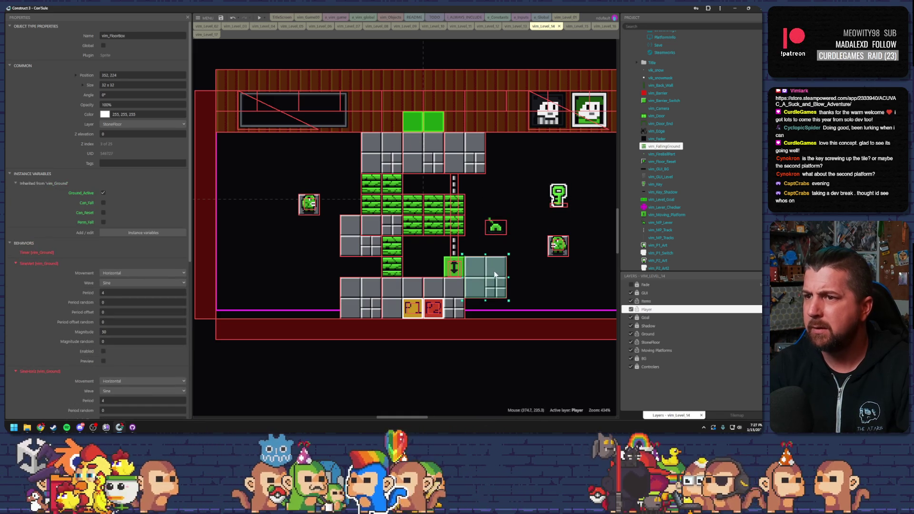
left_click_drag(488, 266, 513, 227)
key("F5")
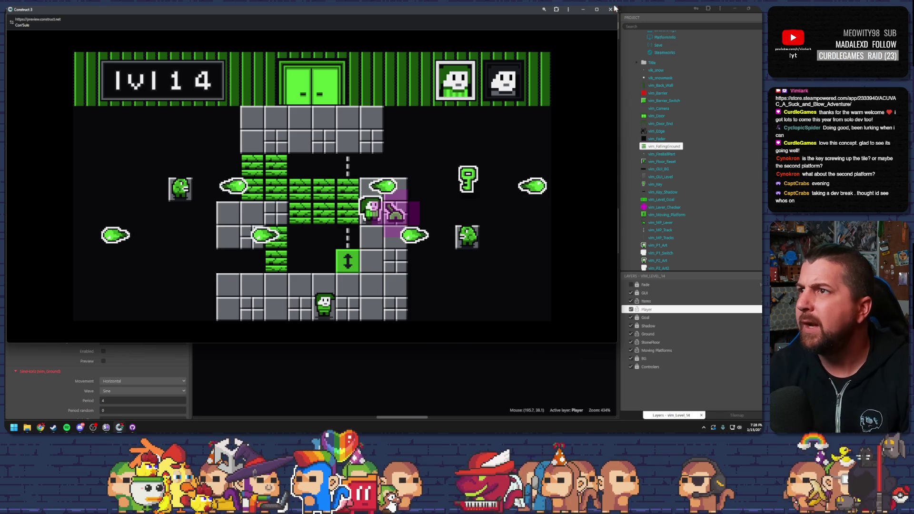
key("alt+F4")
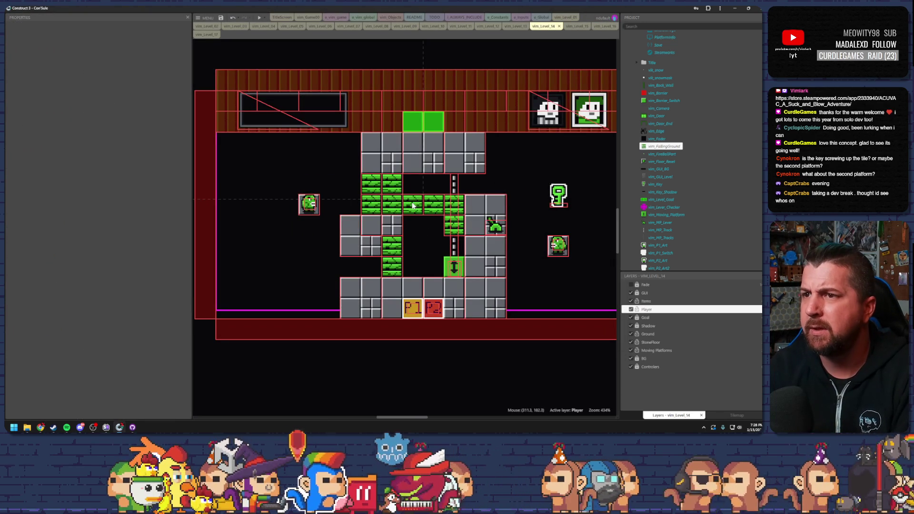
Move a floor box into the brick area and the right enemy above the key, then preview
left_click(432, 205)
mouse_move(455, 217)
left_mouse_down()
mouse_move(489, 219)
mouse_move(431, 218)
mouse_move(426, 259)
left_mouse_up()
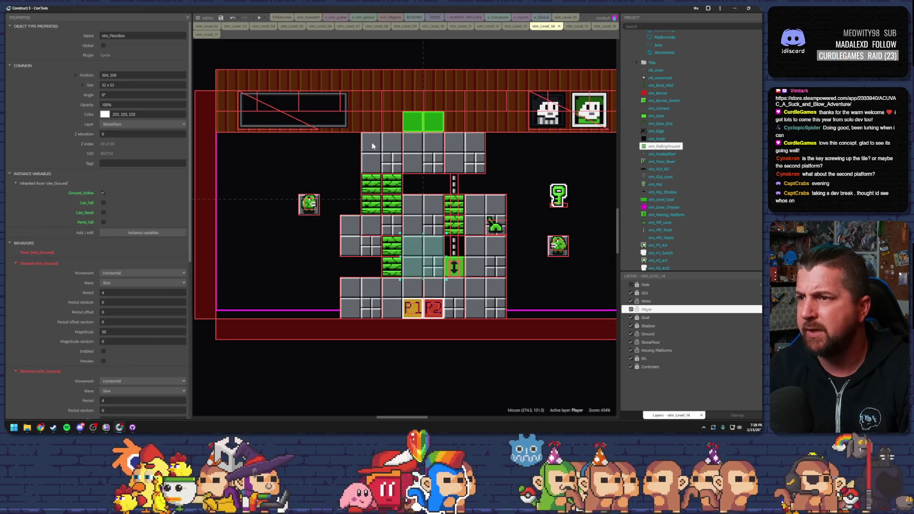
left_click(557, 246)
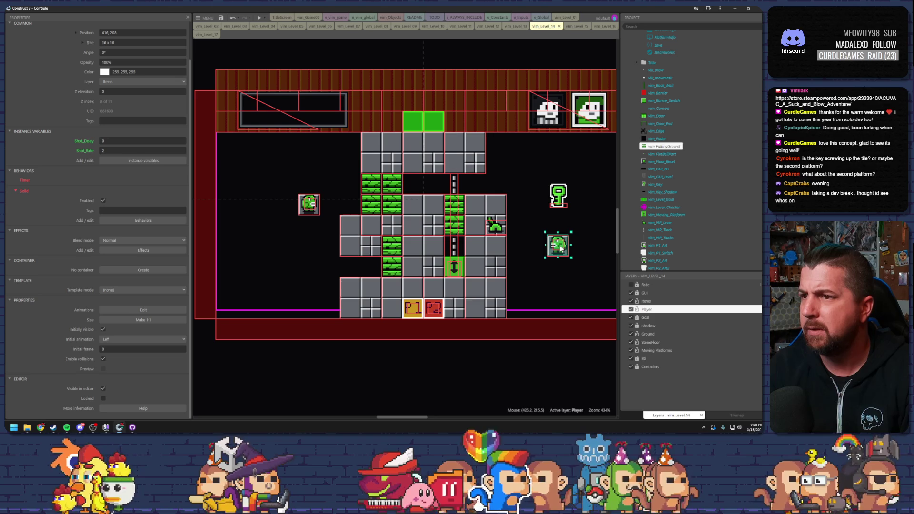
left_click_drag(561, 248, 561, 163)
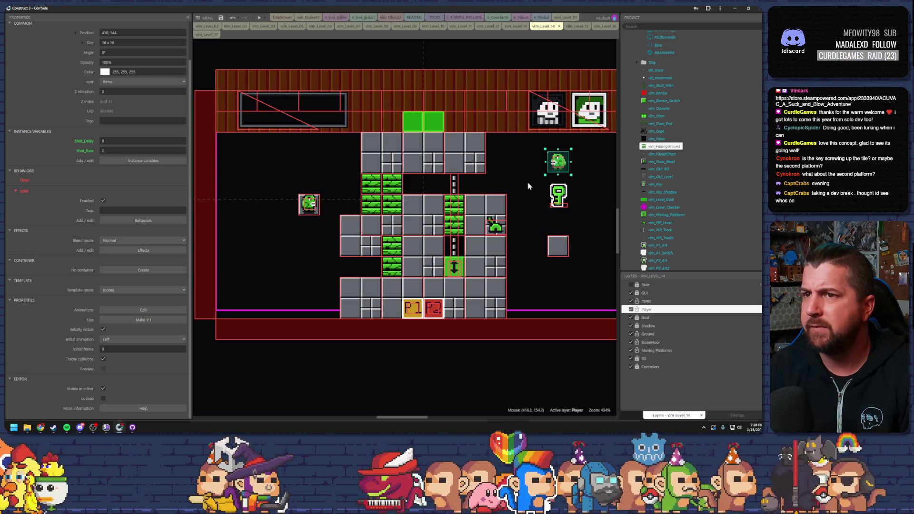
key("F5")
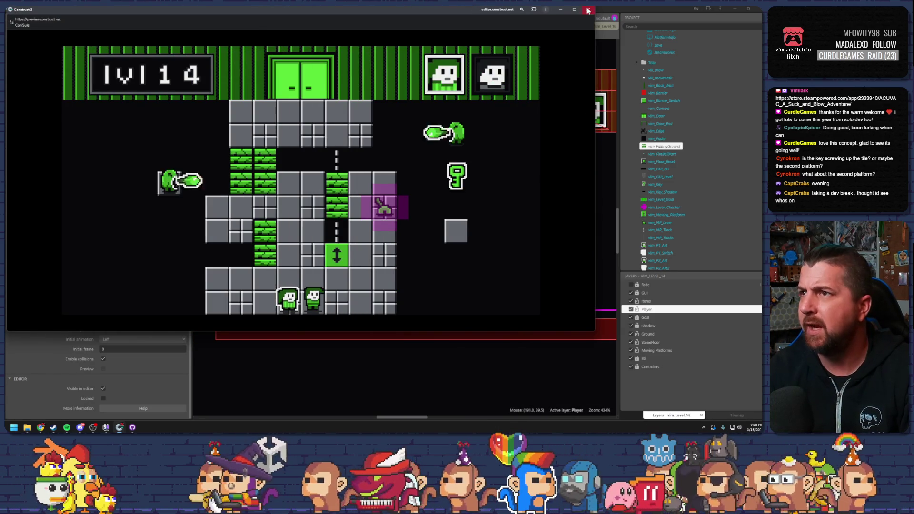
key("alt+F4")
Move the lever left into the grey tile block and test-run the level twice
left_click_drag(446, 238, 419, 247)
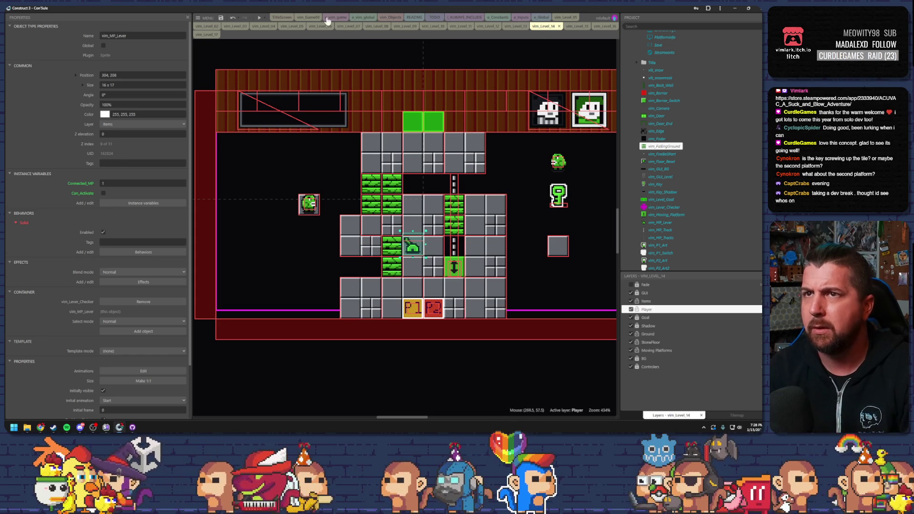
left_click(260, 18)
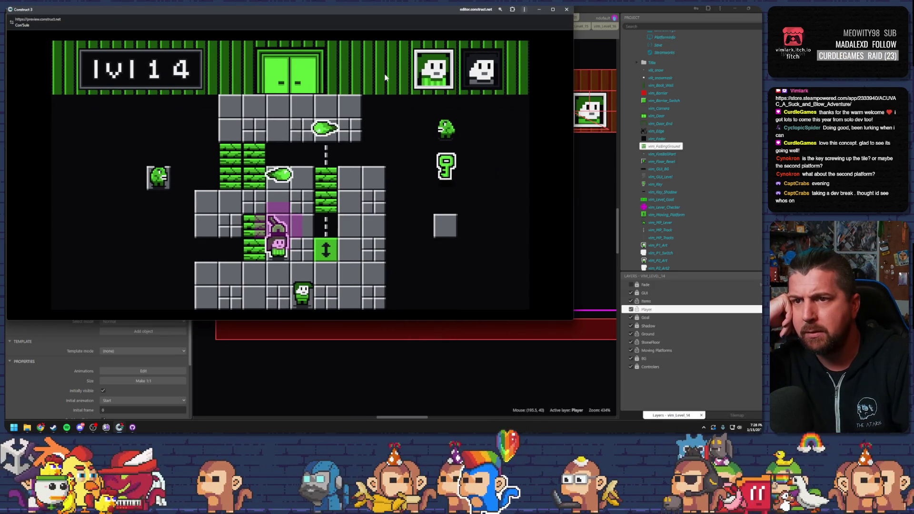
key("Up")
key("Right")
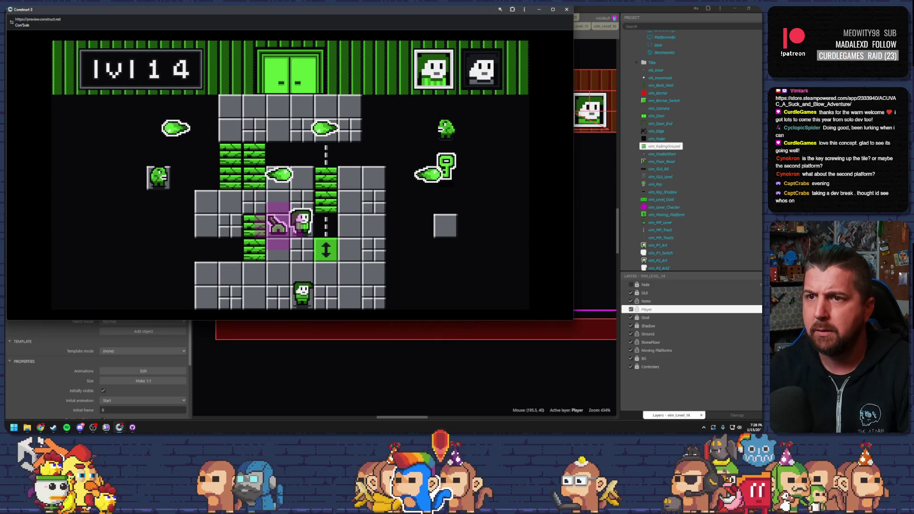
left_click(567, 10)
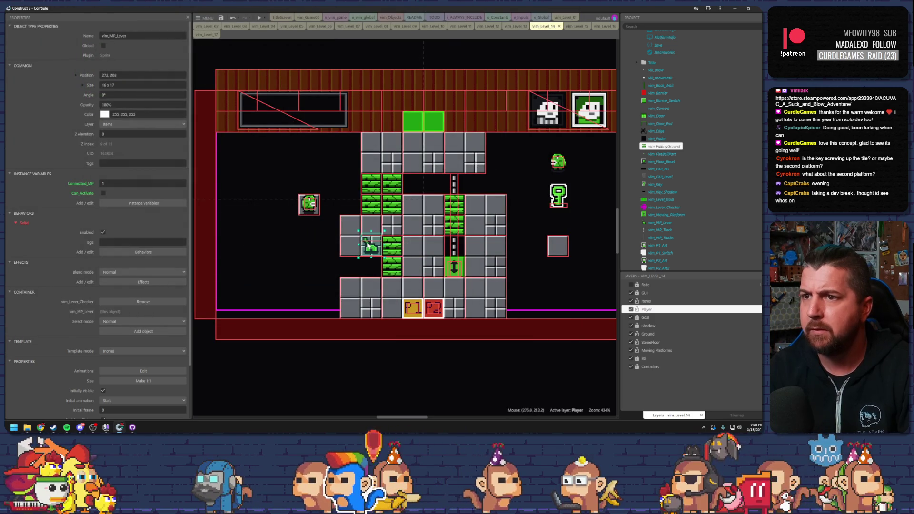
left_click(257, 19)
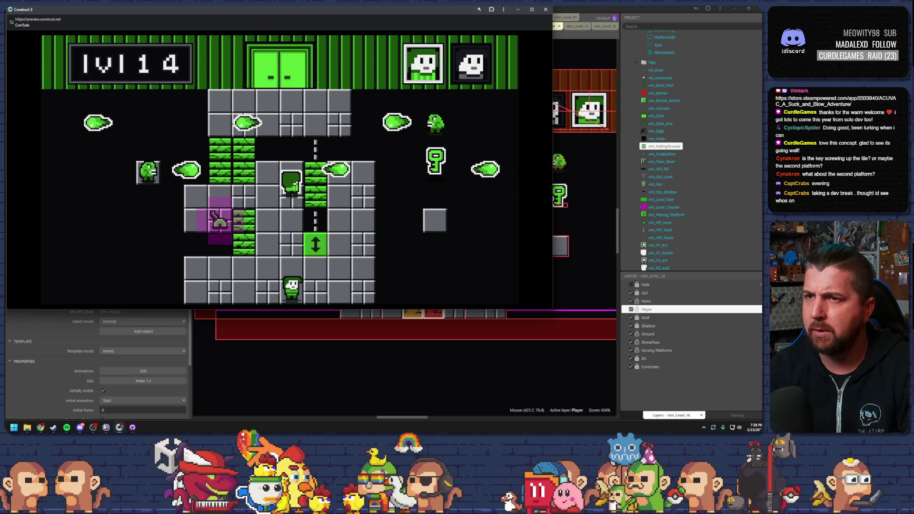
key("Left")
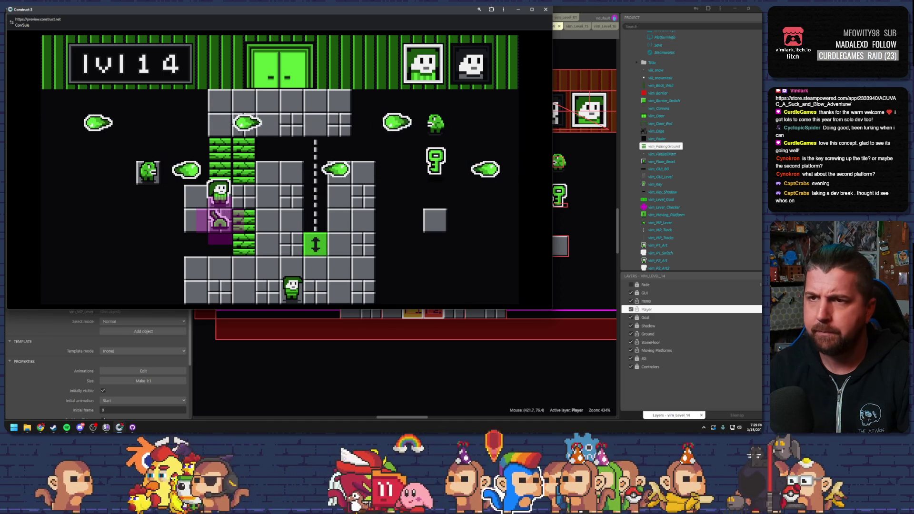
left_click(547, 10)
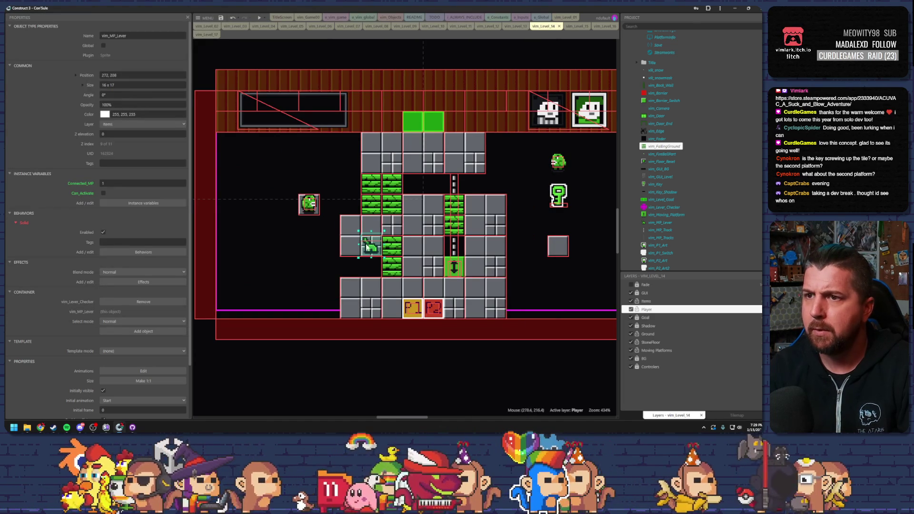
left_click(259, 18)
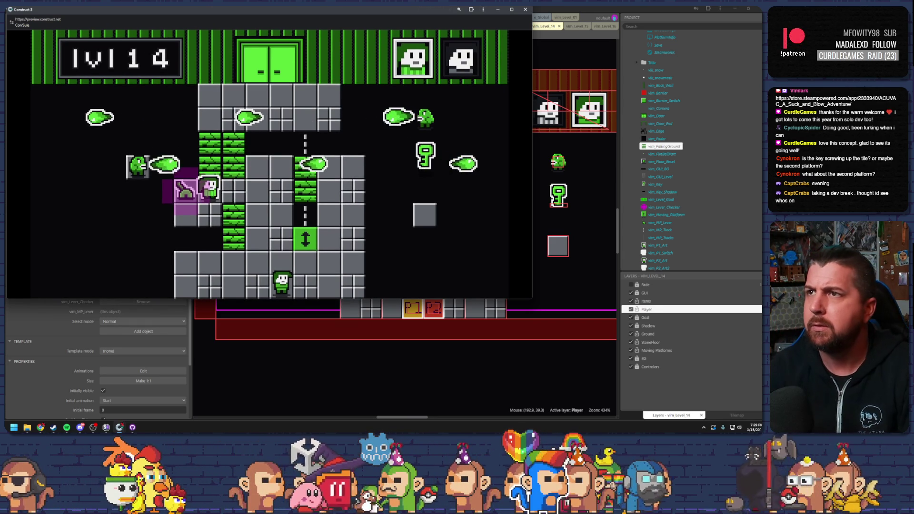
left_click(525, 9)
left_click(425, 219)
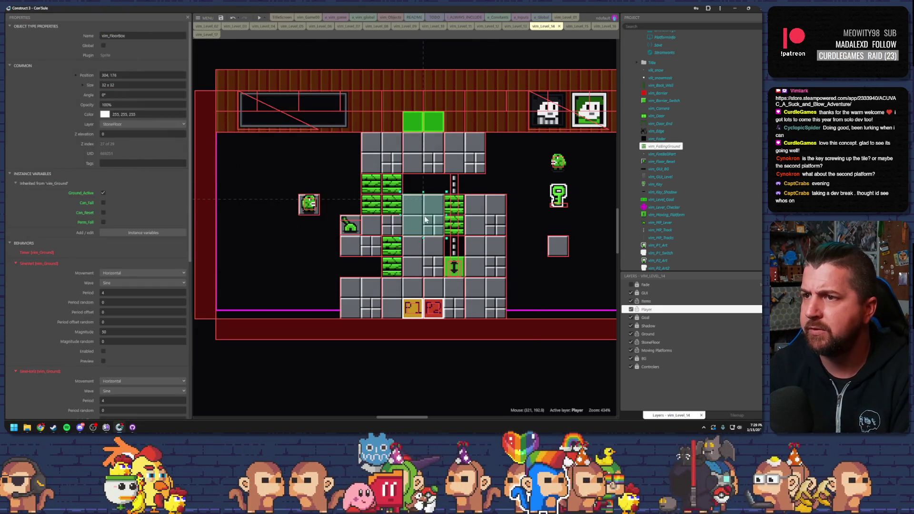
left_click(558, 171)
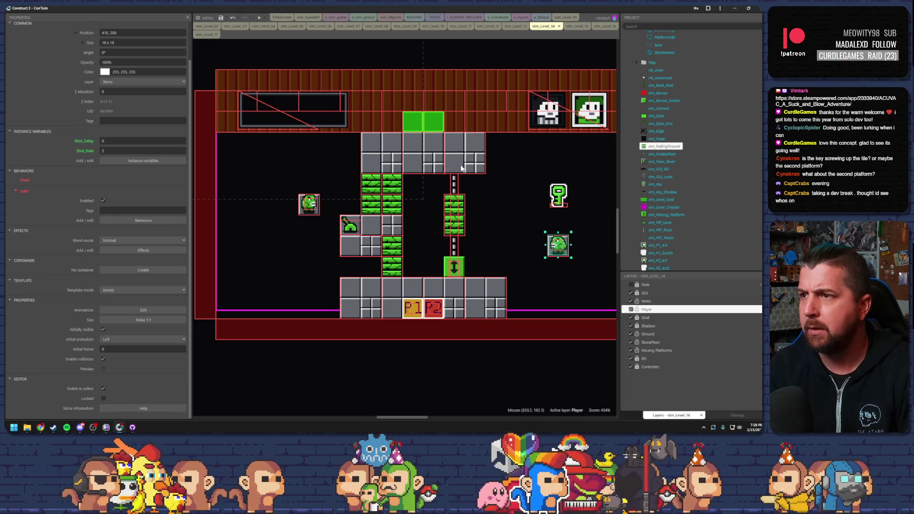
left_click(259, 18)
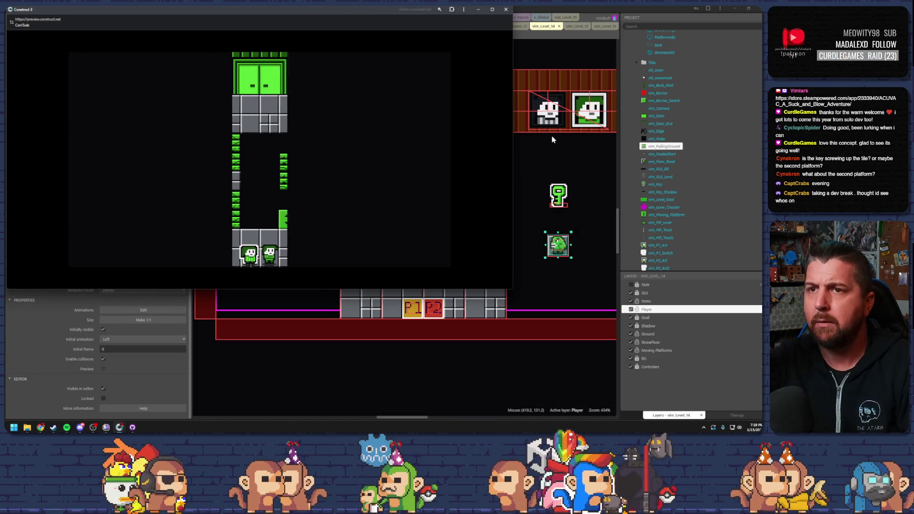
double_click(379, 10)
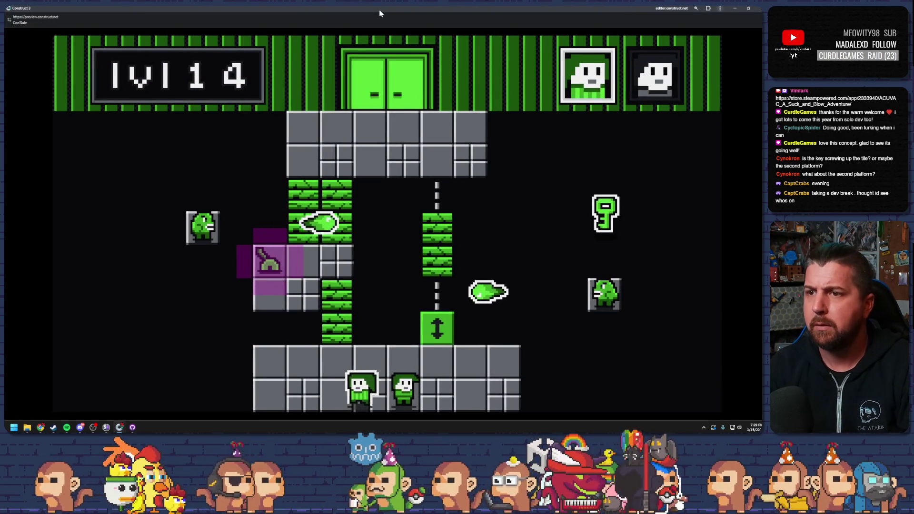
key("Up")
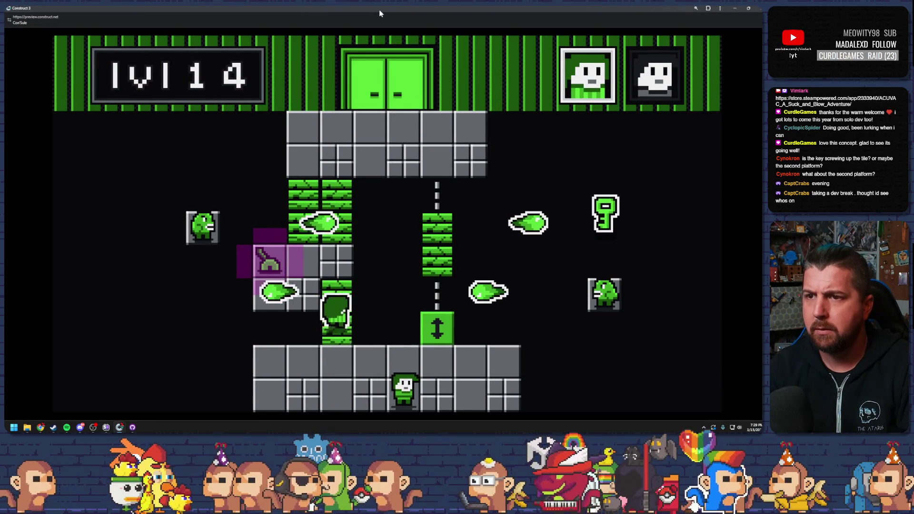
key("Left")
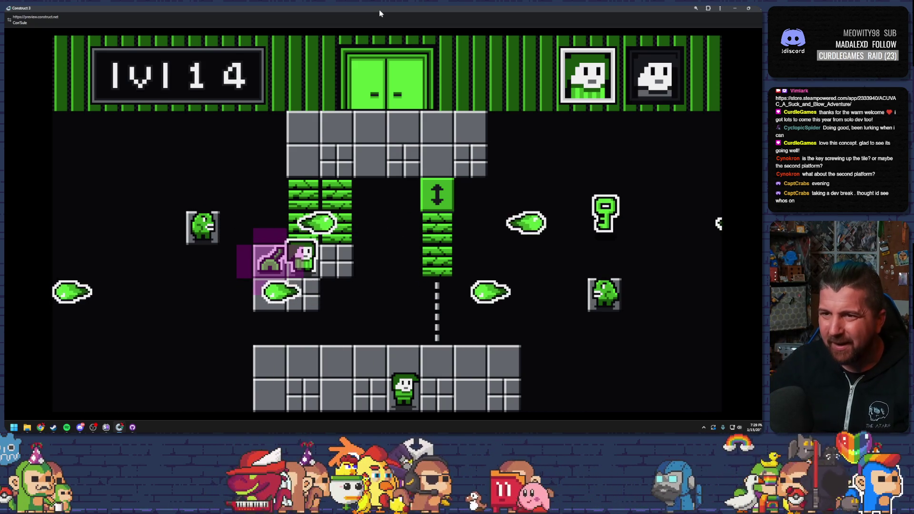
left_click(748, 8)
left_click(366, 249)
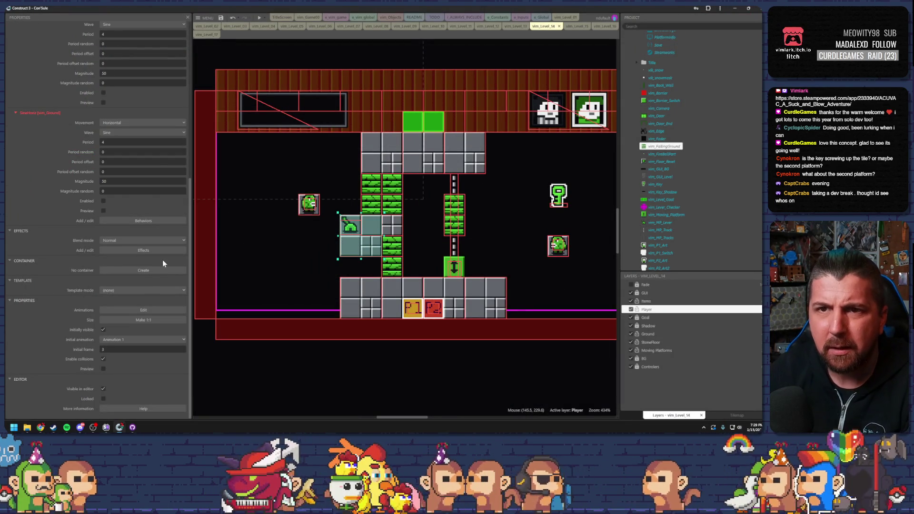
Drop the floor box to 256, 240 on the floor row and test-run level 14 twice
scroll(67, 224, "up", 6)
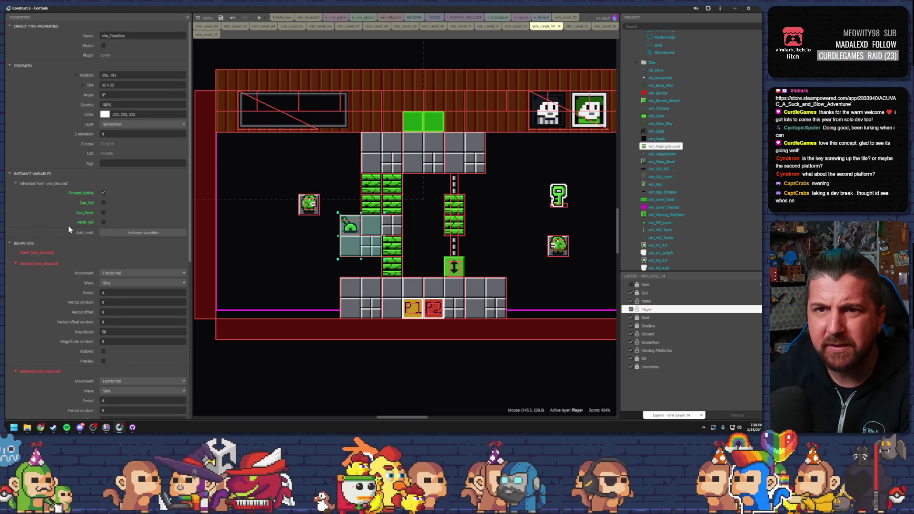
key("ctrl+z")
key("ctrl+y")
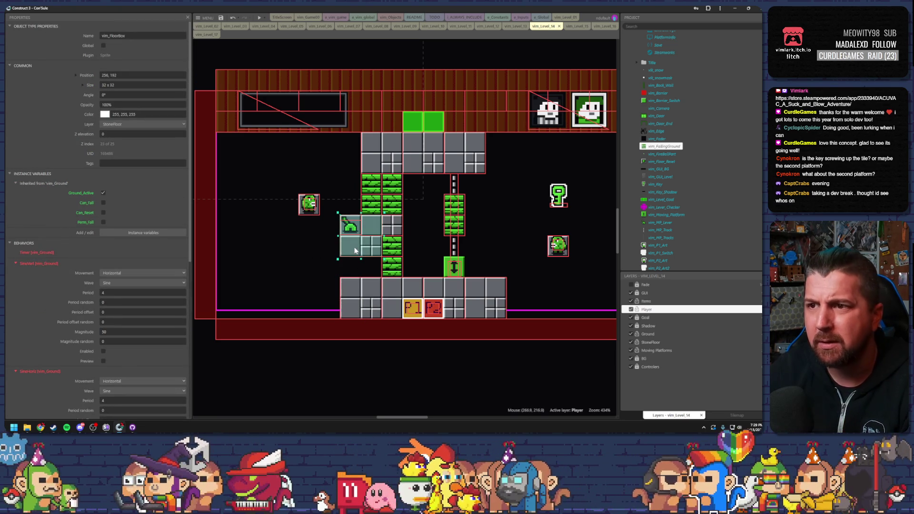
mouse_move(342, 266)
left_mouse_down()
mouse_move(347, 304)
mouse_move(357, 309)
left_mouse_up()
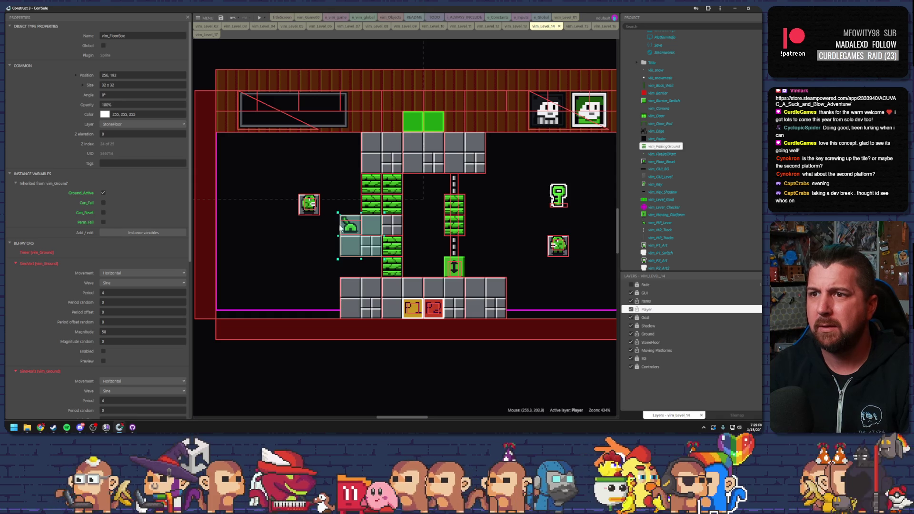
left_click(259, 18)
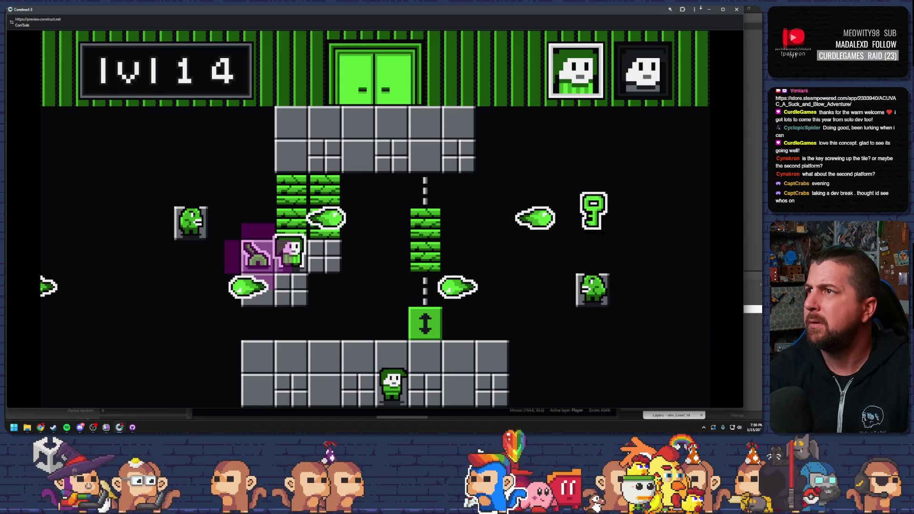
key("ctrl+w")
left_click(392, 287)
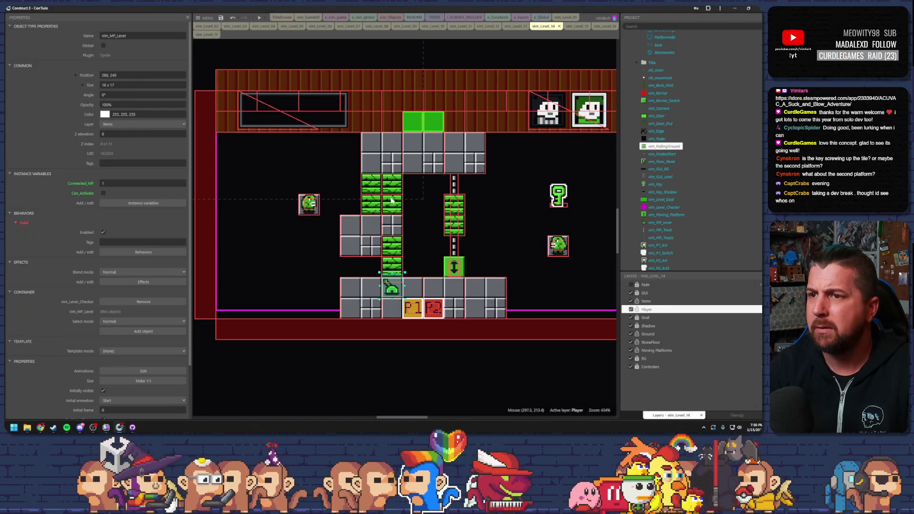
left_click(259, 17)
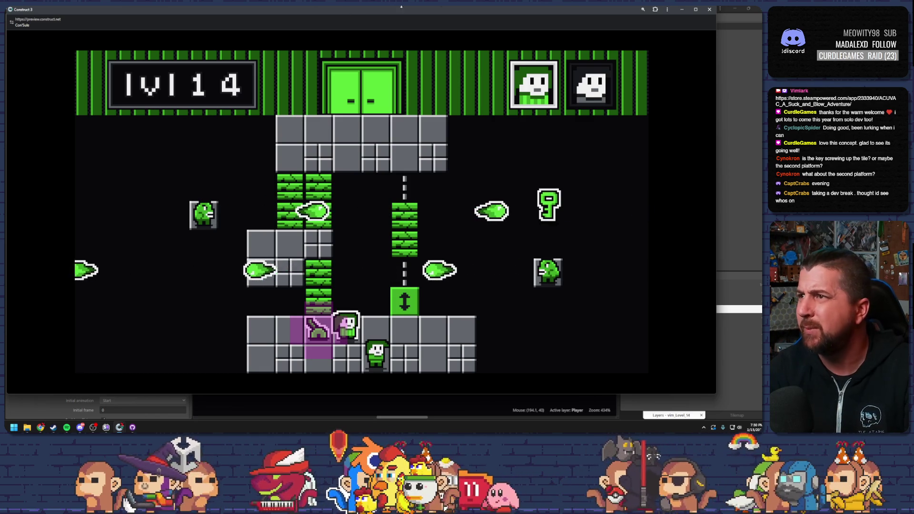
left_click(709, 9)
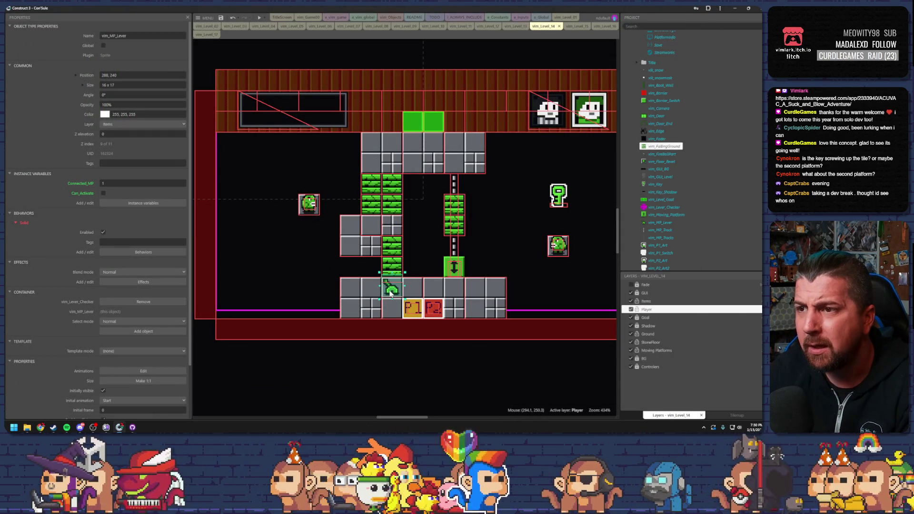
Move the lever onto the left block, both frog shooters to the top row, and a floor box up-left
left_click_drag(391, 292, 354, 232)
left_click_drag(309, 205, 309, 141)
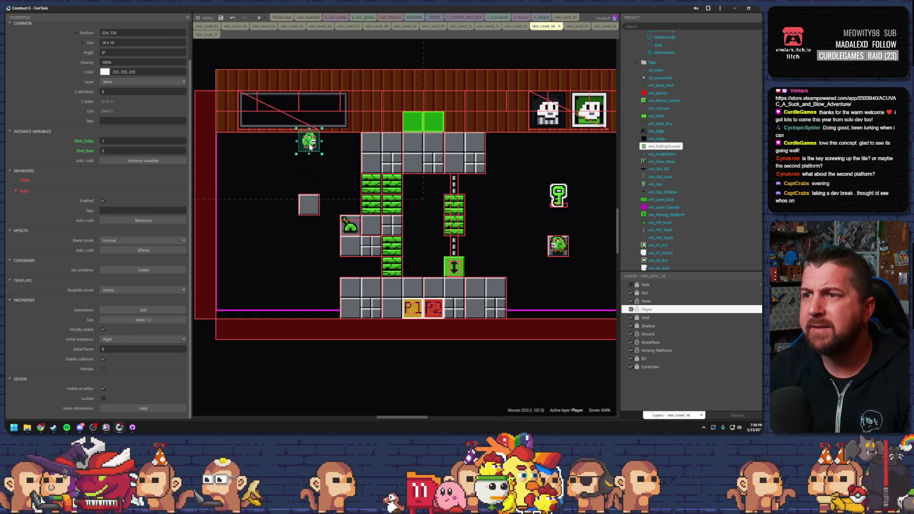
left_click_drag(552, 244, 552, 139)
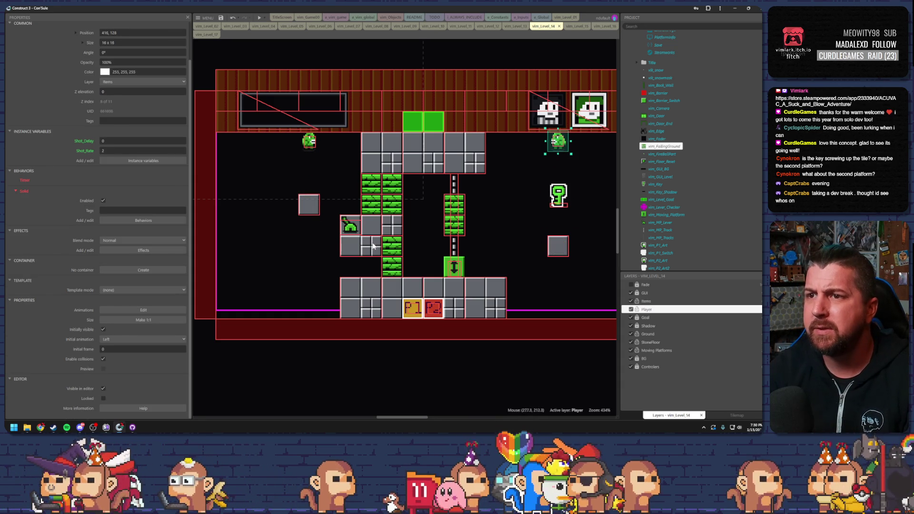
left_click(368, 248)
left_click_drag(365, 249, 341, 207)
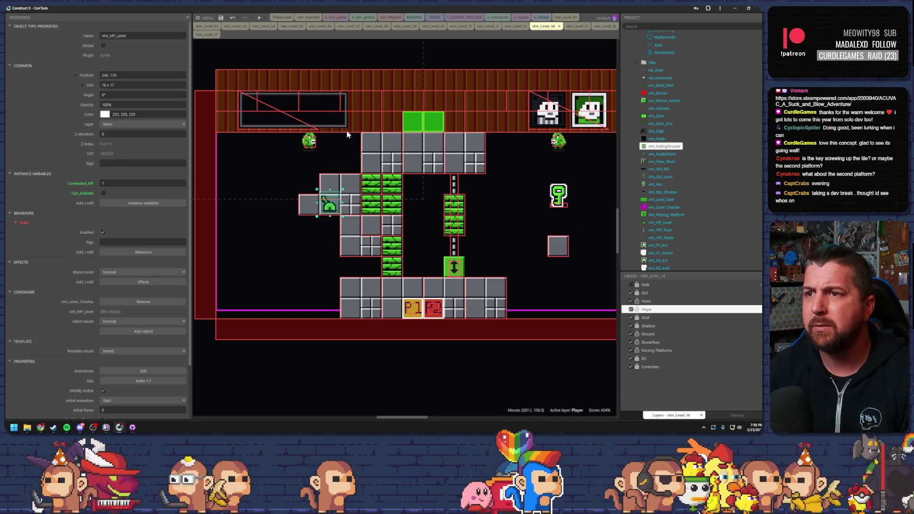
Playtest level 14 climbing onto the lever tile, then select the floor box
left_click(259, 19)
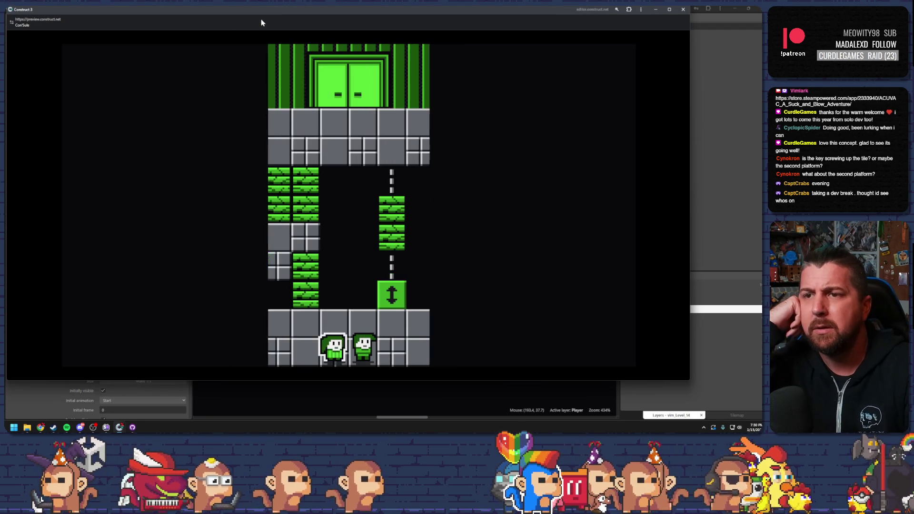
key("Up")
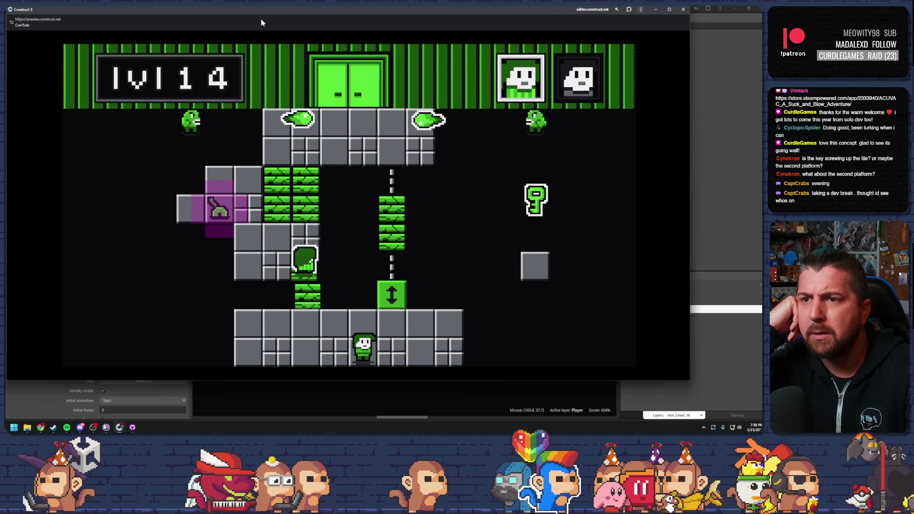
key("Left")
key("Up")
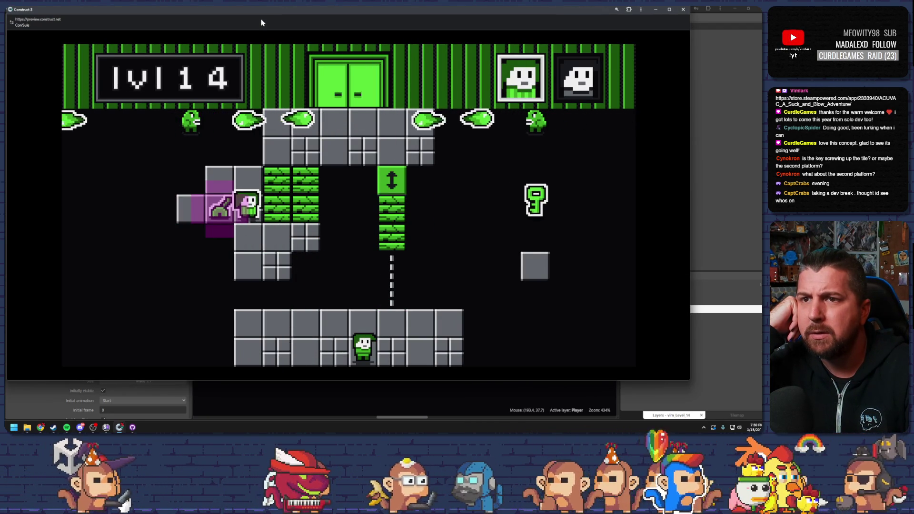
key("Up")
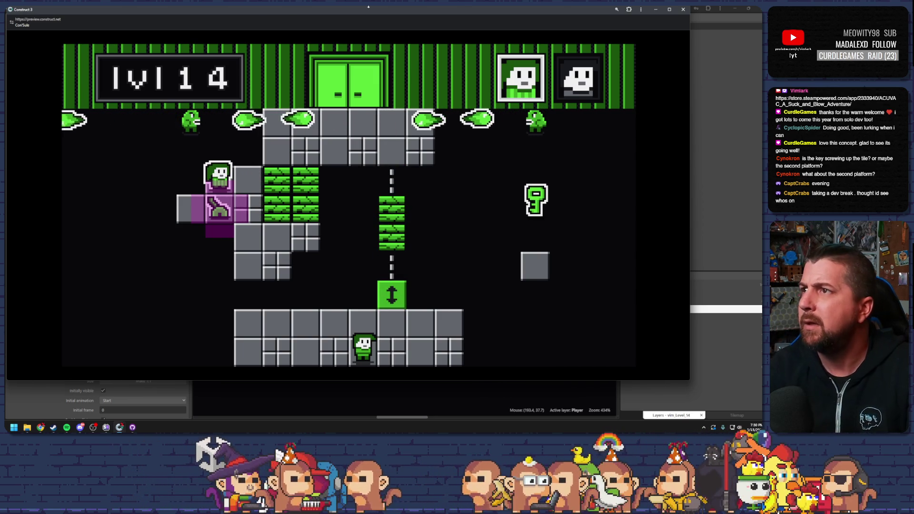
left_click(656, 9)
left_click(353, 194)
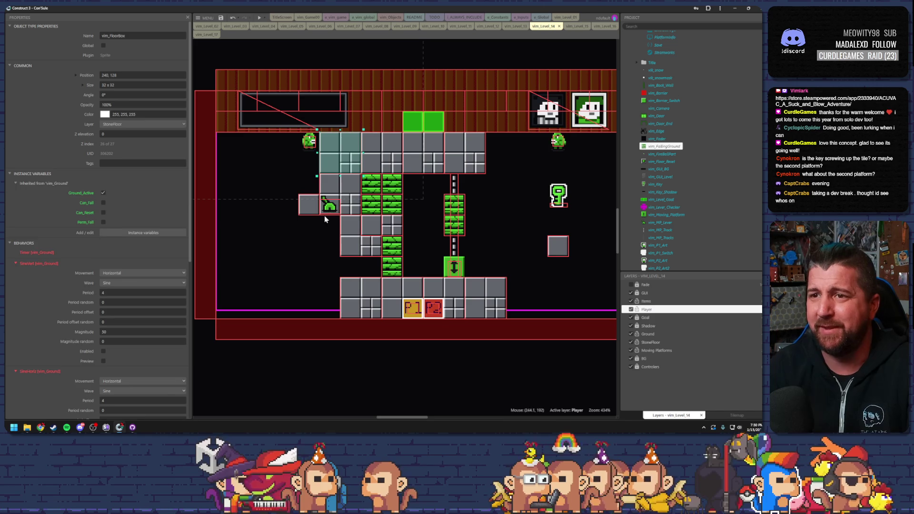
Move the lever up one tile and playtest level 14 four times
left_click_drag(328, 208, 328, 187)
left_click(259, 18)
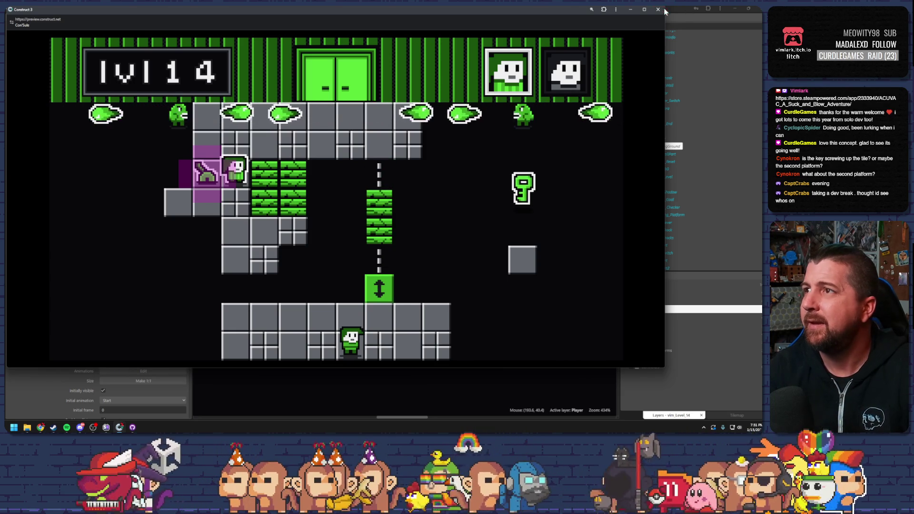
key("alt+Tab")
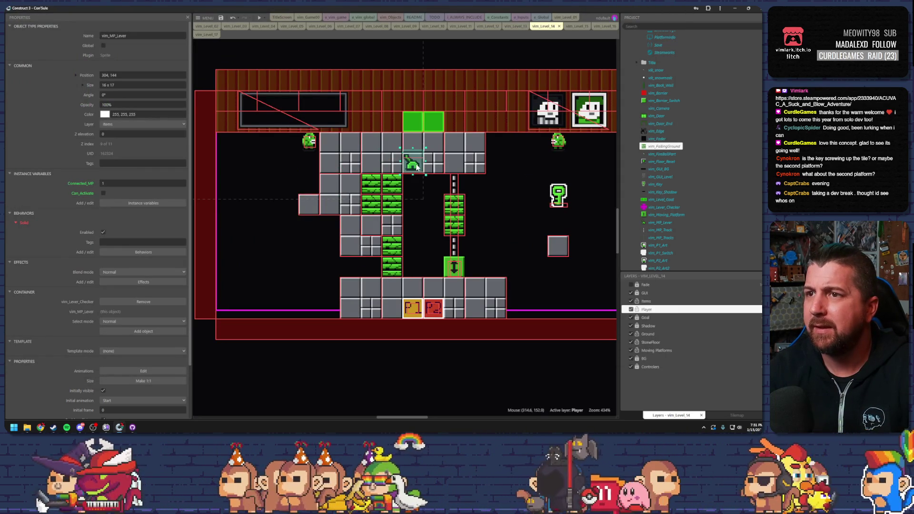
left_click(260, 18)
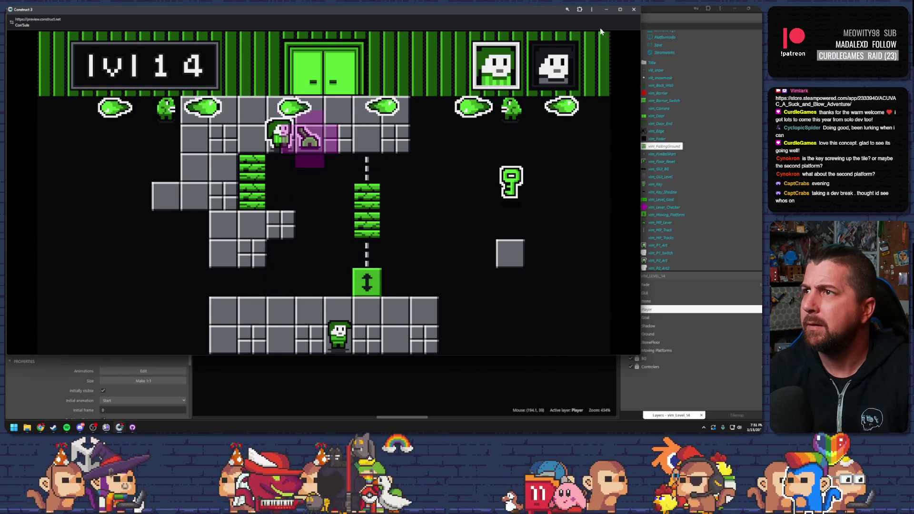
key("alt+F4")
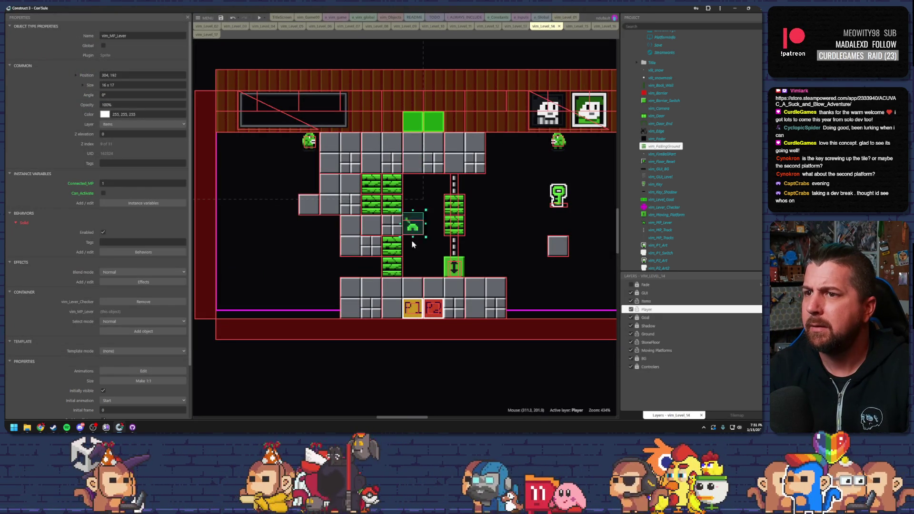
left_click(256, 18)
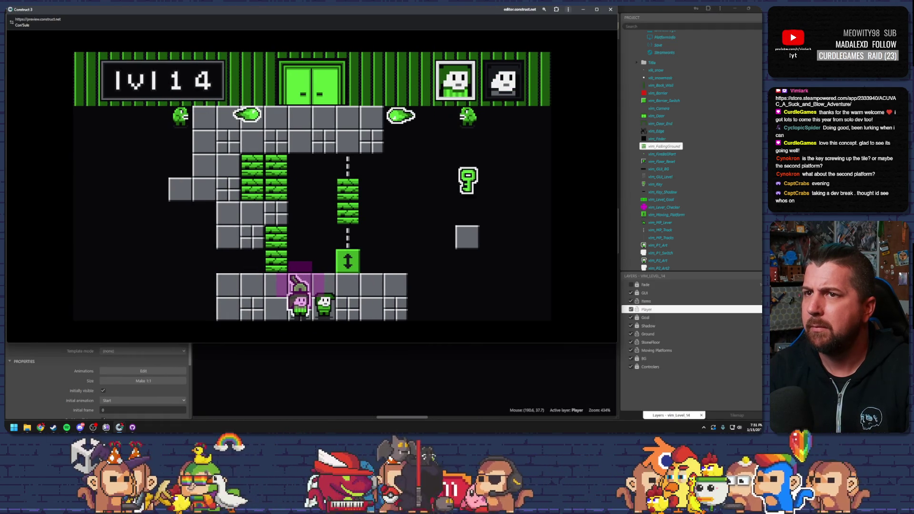
left_click(610, 10)
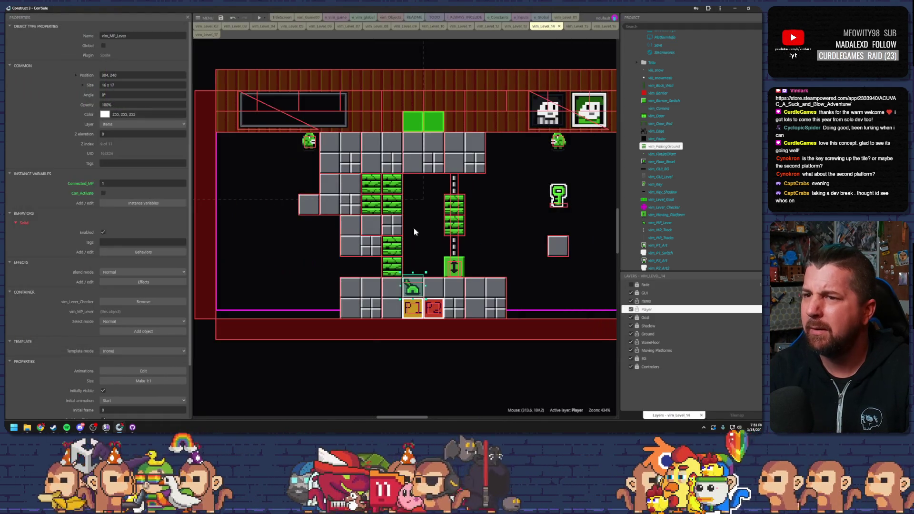
left_click(258, 18)
left_click(582, 13)
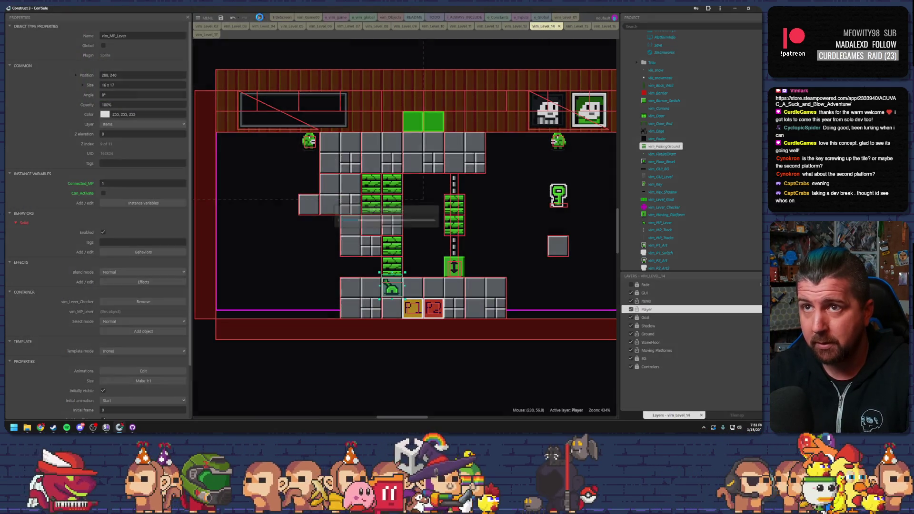
Playtest level 14 twice with the lever on the top row, climbing up through the green bricks
left_click(259, 18)
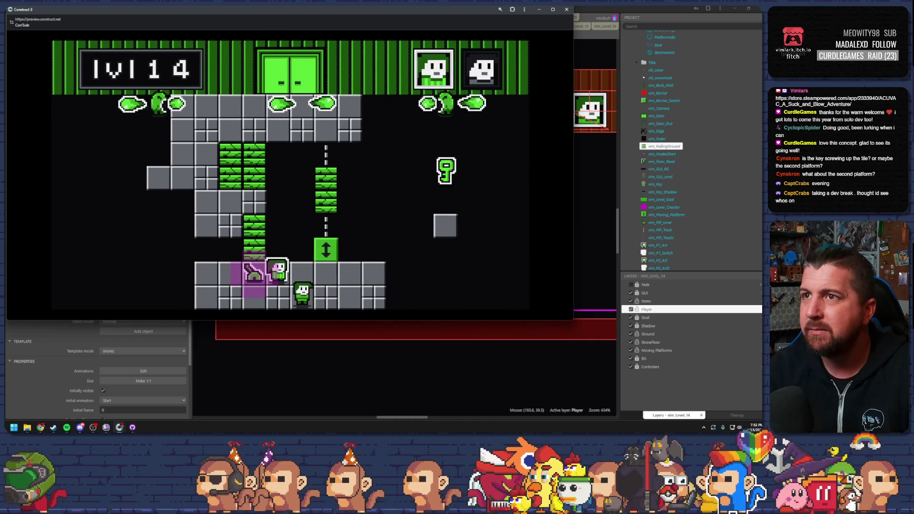
left_click(568, 9)
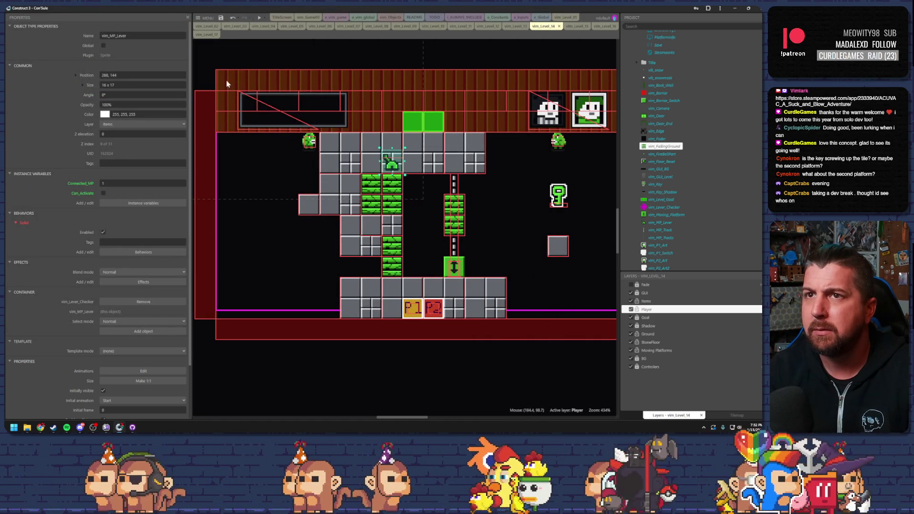
left_click(259, 19)
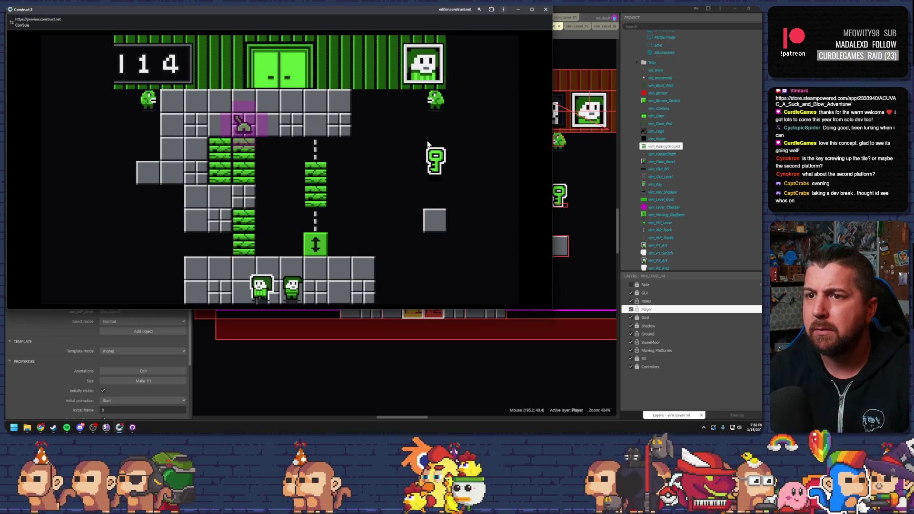
key("Up")
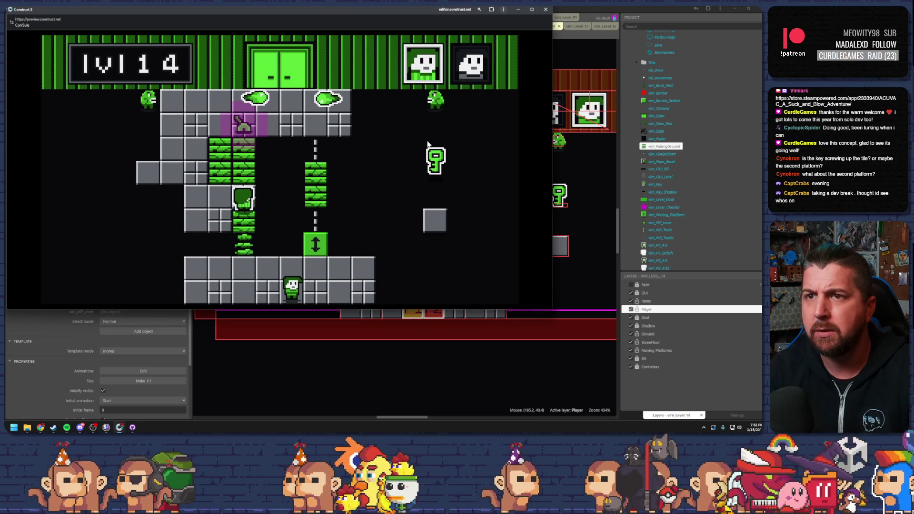
key("Up")
key("Left")
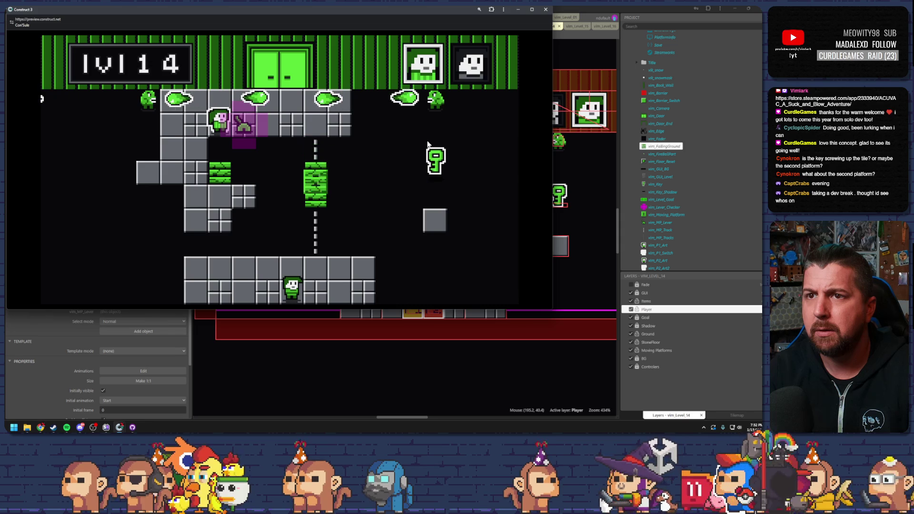
left_click(545, 10)
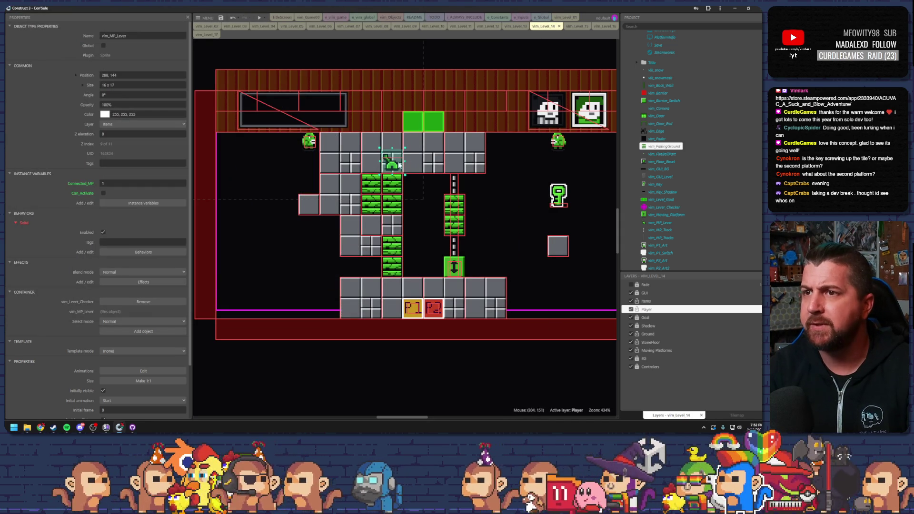
left_click(336, 18)
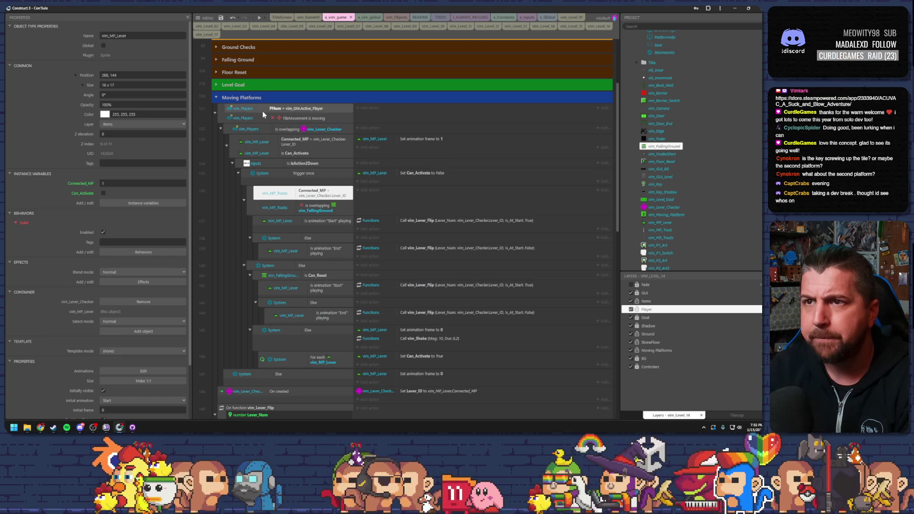
Inspect the lever event's conditions, from the active player check through Trigger once and Else
left_click(276, 111)
left_click(292, 120)
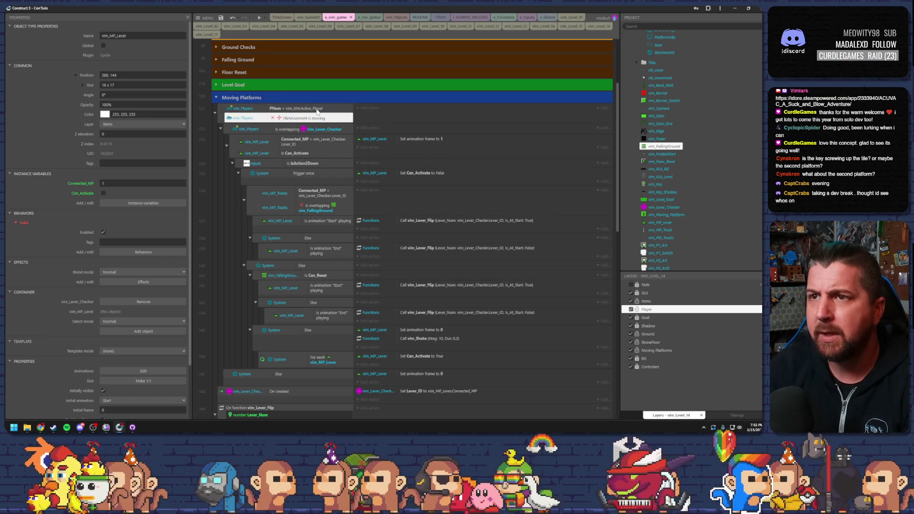
left_click(319, 128)
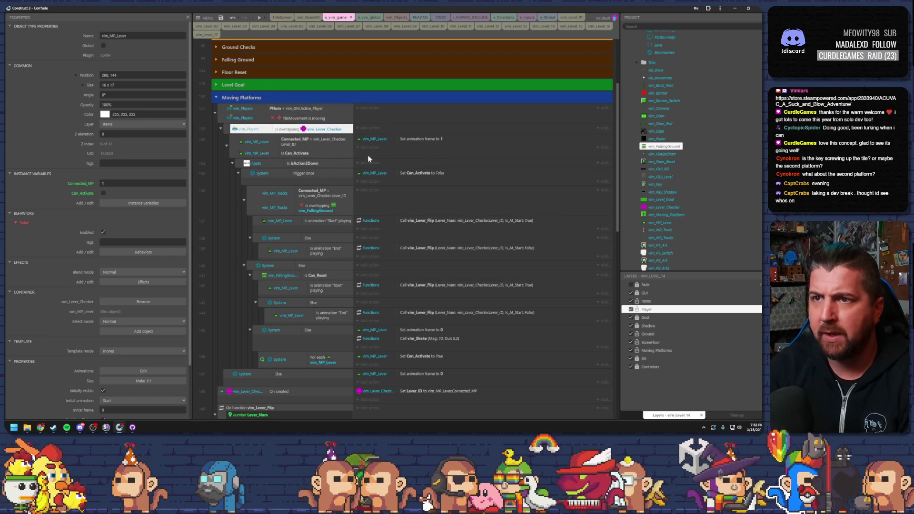
left_click(322, 144)
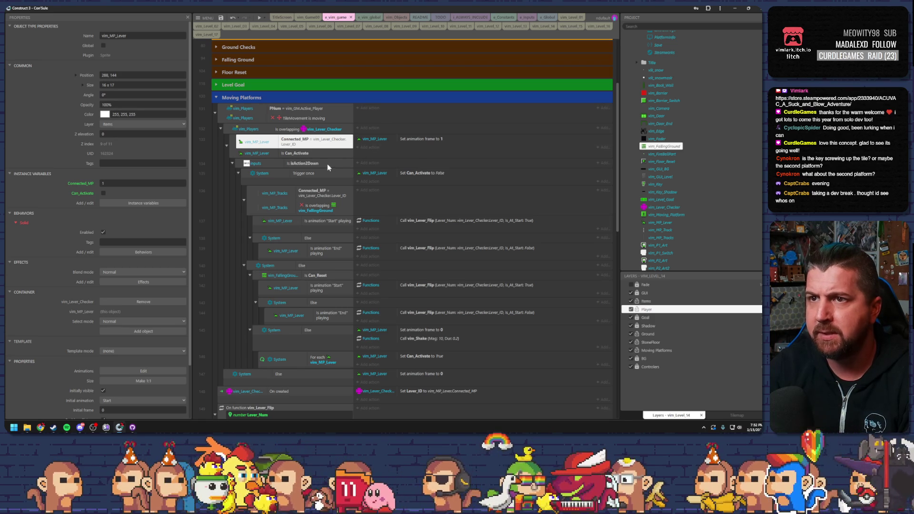
left_click(317, 164)
left_click(317, 176)
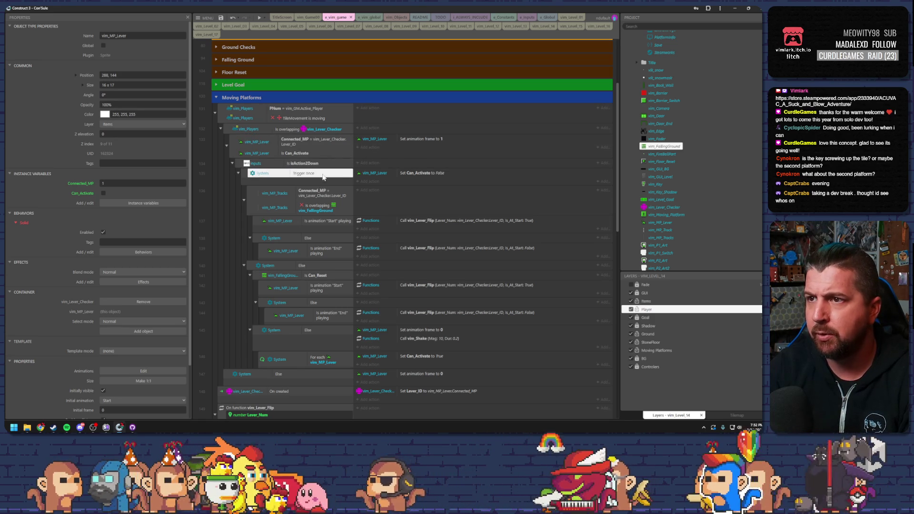
scroll(324, 183, "down", 3)
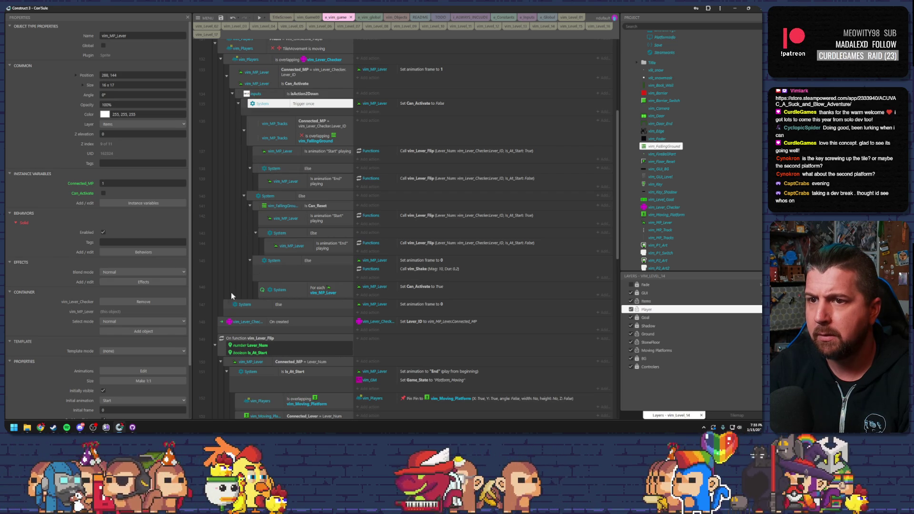
left_click(227, 306)
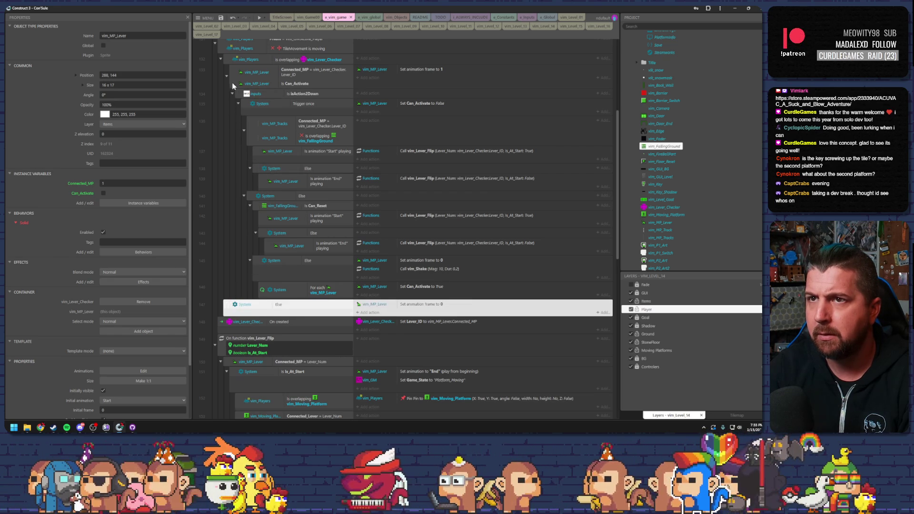
left_click(233, 85)
left_click(225, 61)
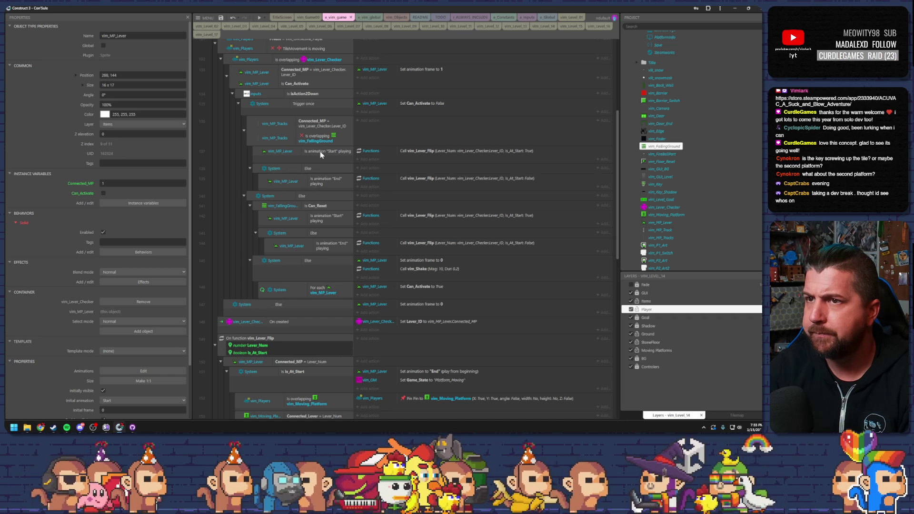
Review the Connected_MP and vim_FallingGround overlap conditions, then collapse vim_Lever_Flip
left_click(322, 125)
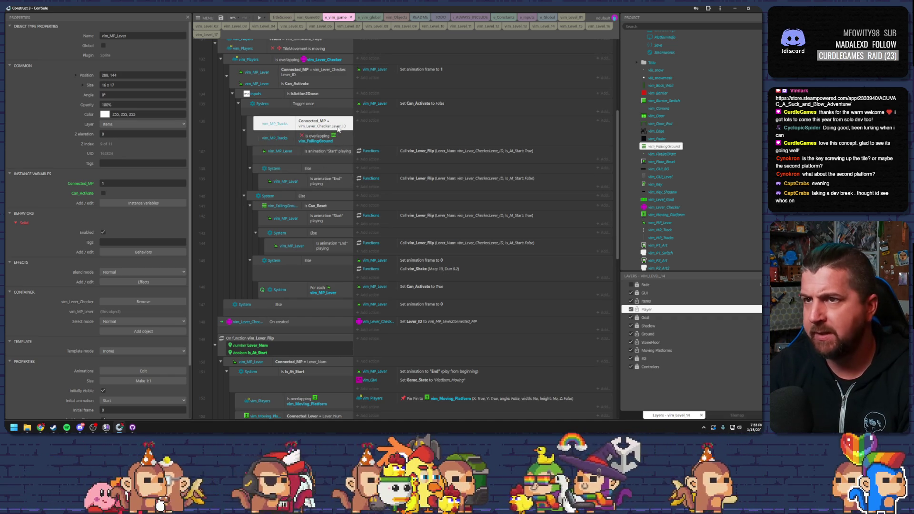
left_click(290, 143)
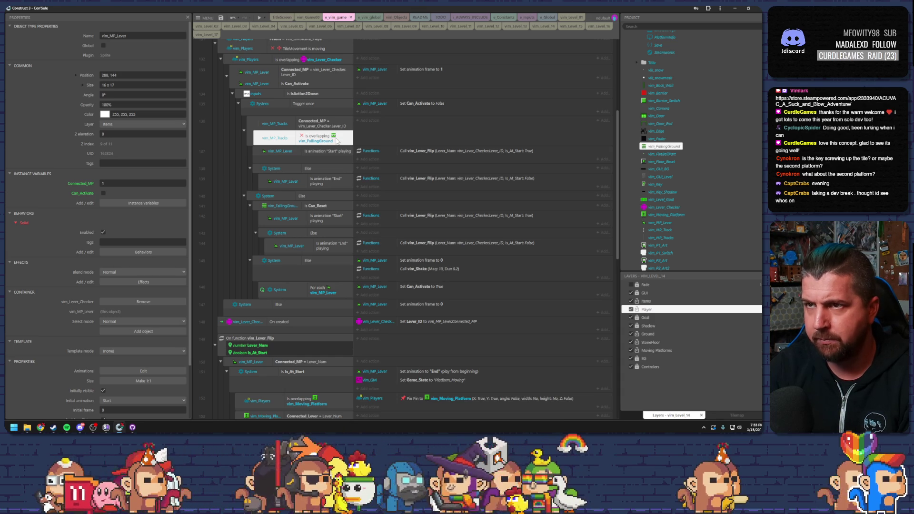
scroll(336, 180, "down", 3)
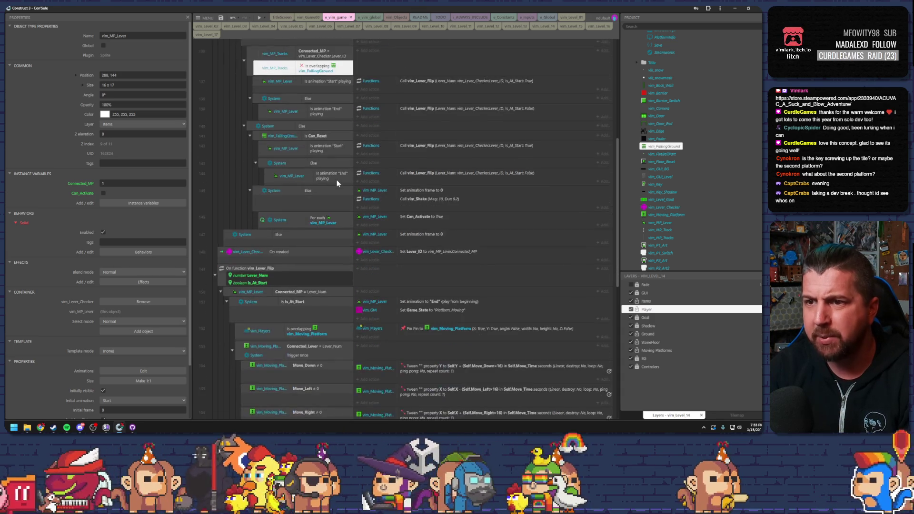
scroll(337, 183, "down", 3)
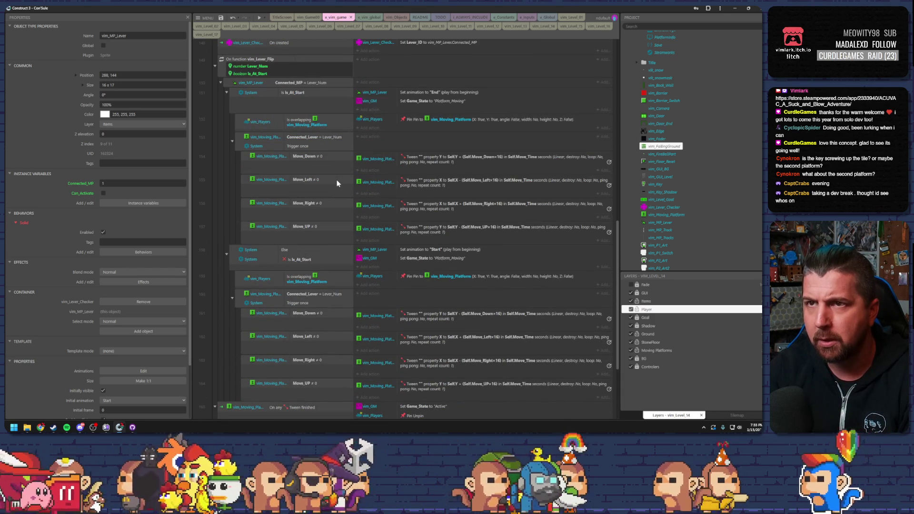
left_click(215, 66)
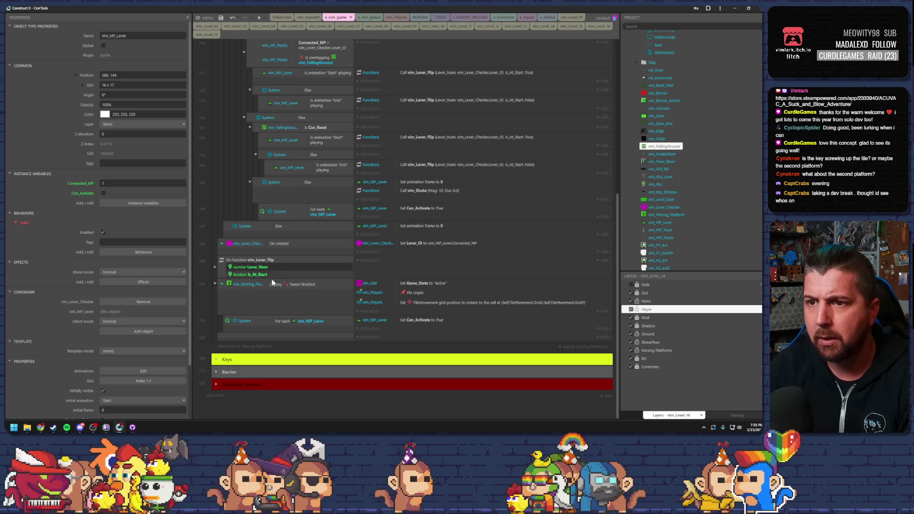
Delete the empty event below For each vim_MP_Lever and save the project
left_click(227, 325)
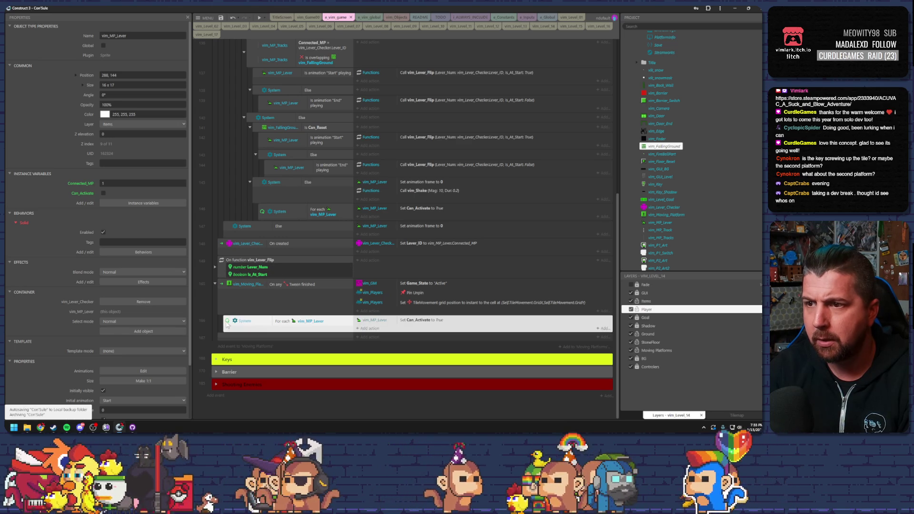
left_click(290, 337)
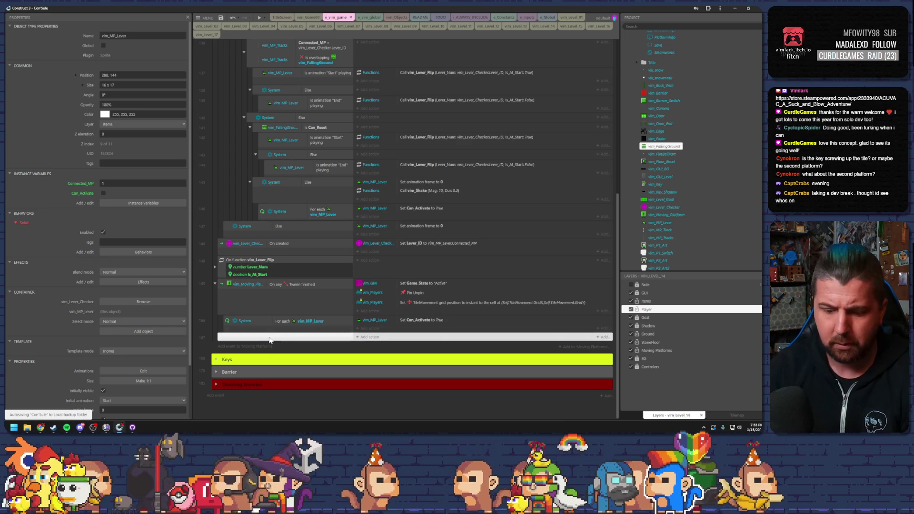
key("Delete")
left_click(227, 293)
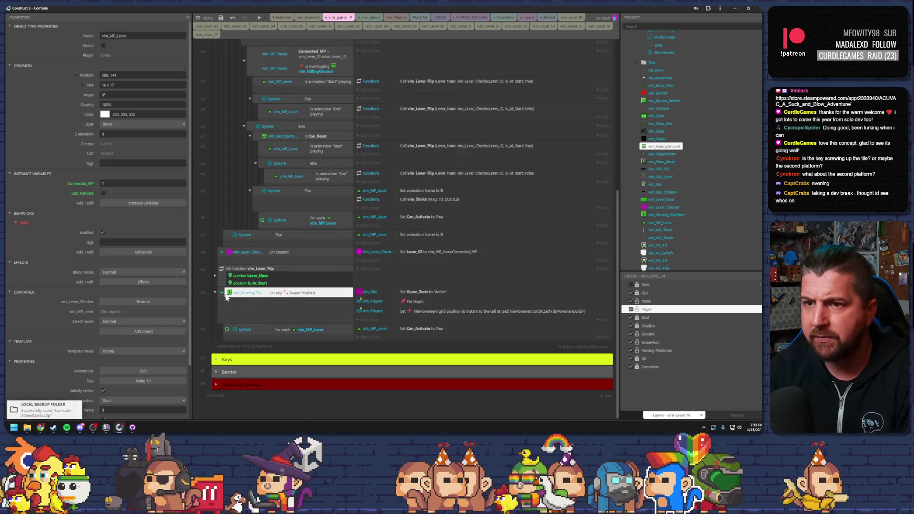
scroll(231, 281, "up", 5)
scroll(232, 279, "down", 2)
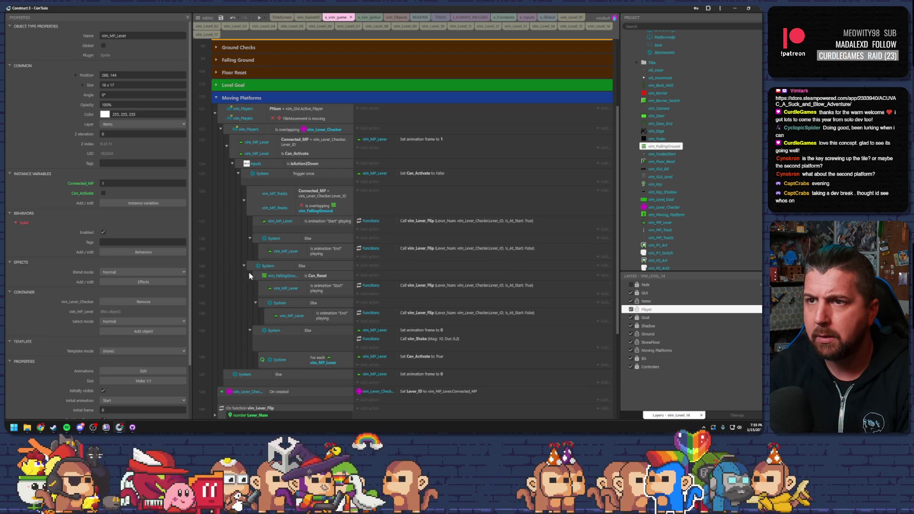
scroll(262, 269, "down", 3)
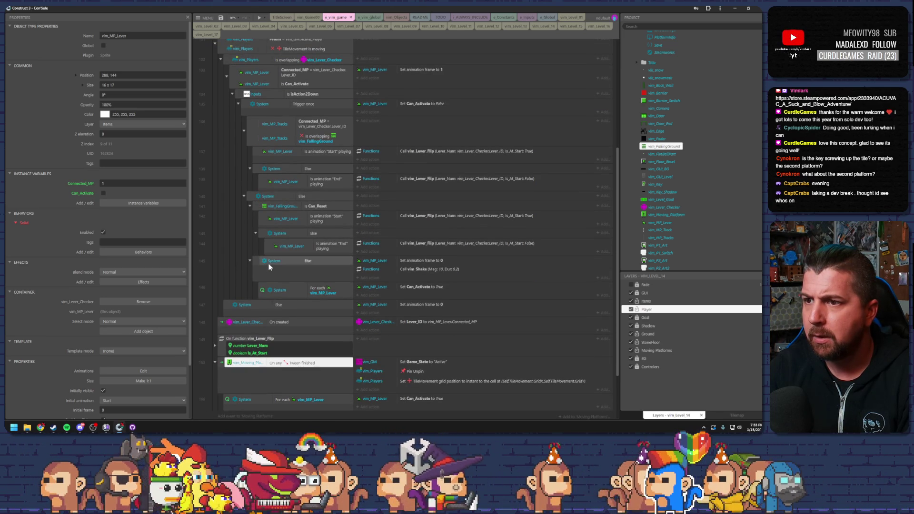
left_click(221, 17)
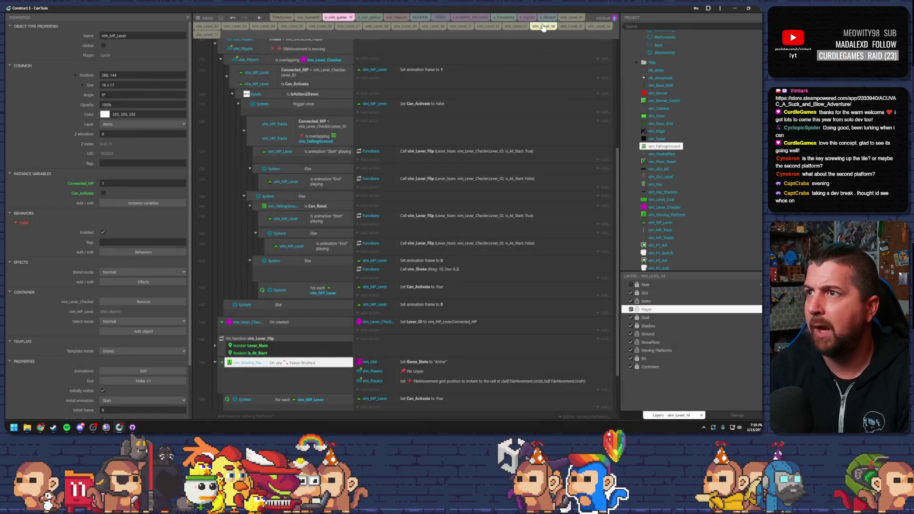
In the vim_Level_14 layout, shift floor boxes left and below the left ledge
left_click(544, 26)
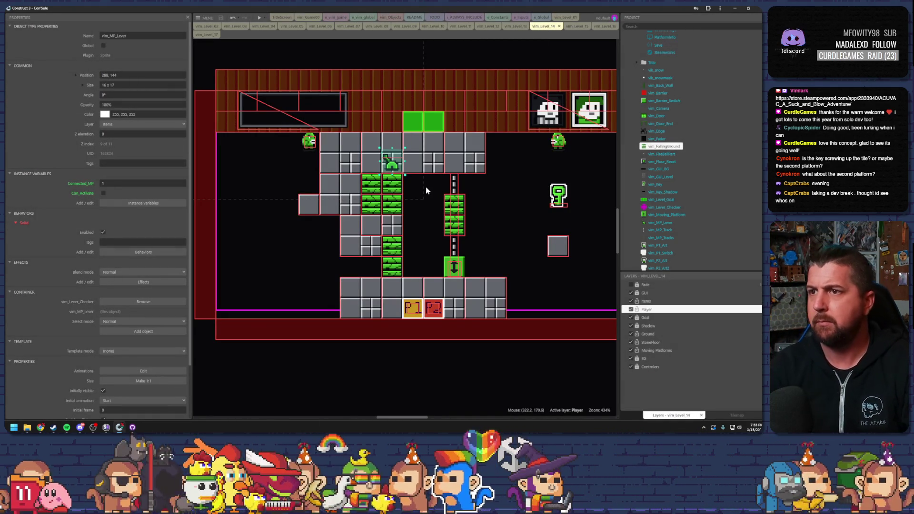
left_click(363, 241)
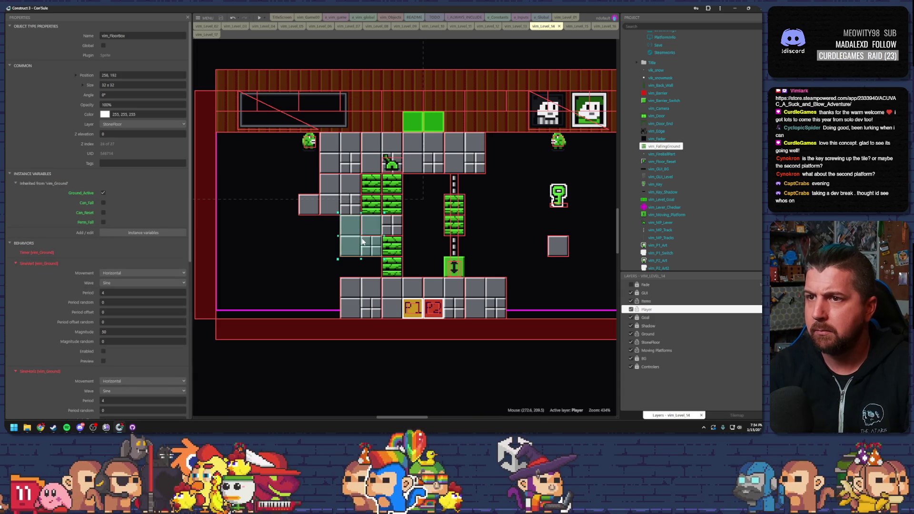
left_click_drag(361, 250, 300, 250)
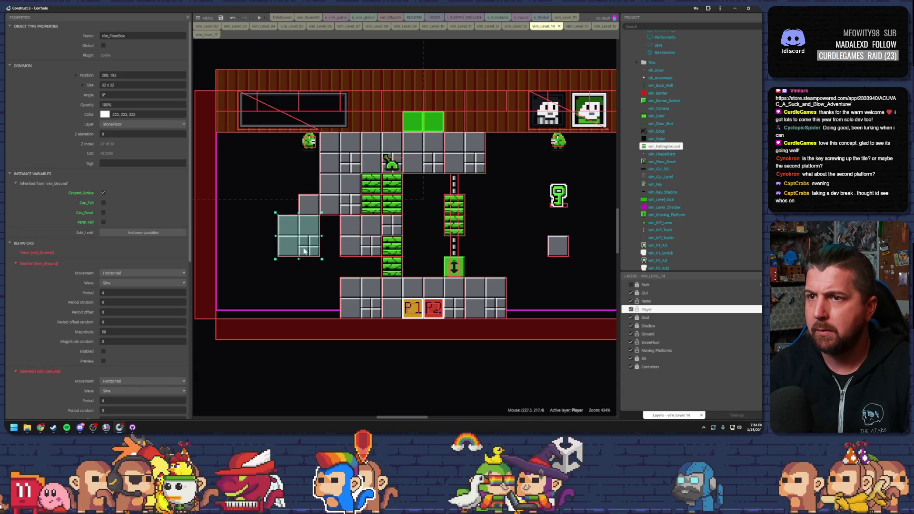
key("ctrl+z")
left_click_drag(354, 240, 313, 261)
left_click(354, 239)
left_click_drag(354, 239, 271, 239)
Stack the short floor box on the larger one and move the large box beside the green arrow block
mouse_move(333, 205)
left_mouse_down()
mouse_move(231, 207)
mouse_move(350, 200)
left_mouse_up()
left_click_drag(321, 252, 363, 251)
left_click_drag(288, 251, 371, 231)
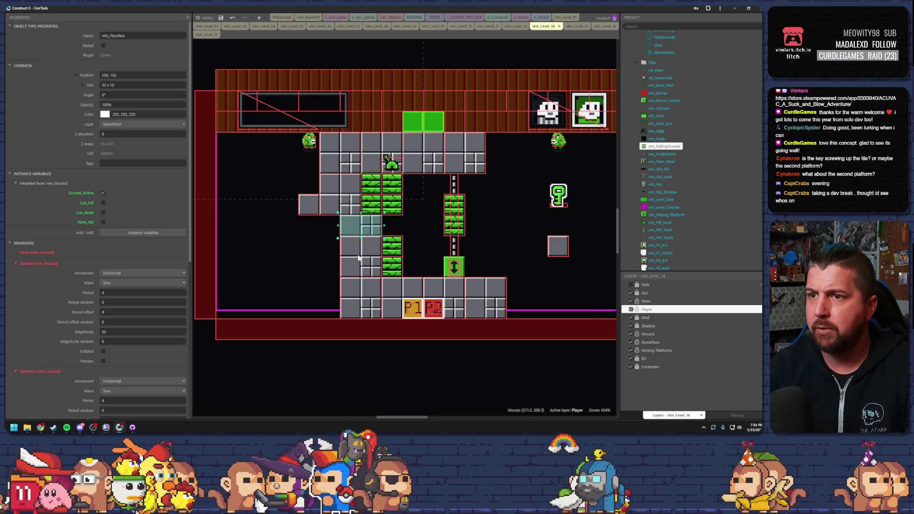
left_click(369, 248)
mouse_move(361, 264)
left_mouse_down()
mouse_move(478, 252)
mouse_move(483, 205)
left_mouse_up()
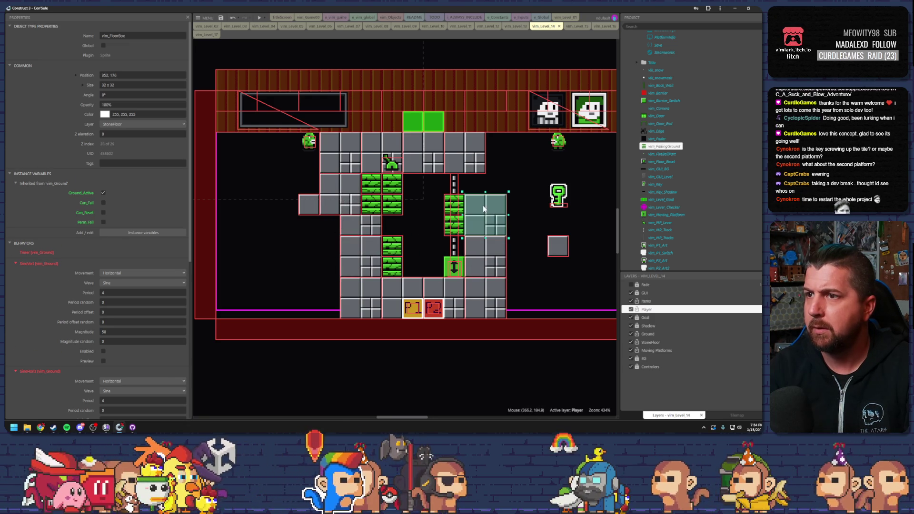
Add a 32x16 floor box above the right box, move the lever to 256,208, and preview
left_click(336, 213)
left_click(356, 226)
left_click_drag(356, 226, 478, 191)
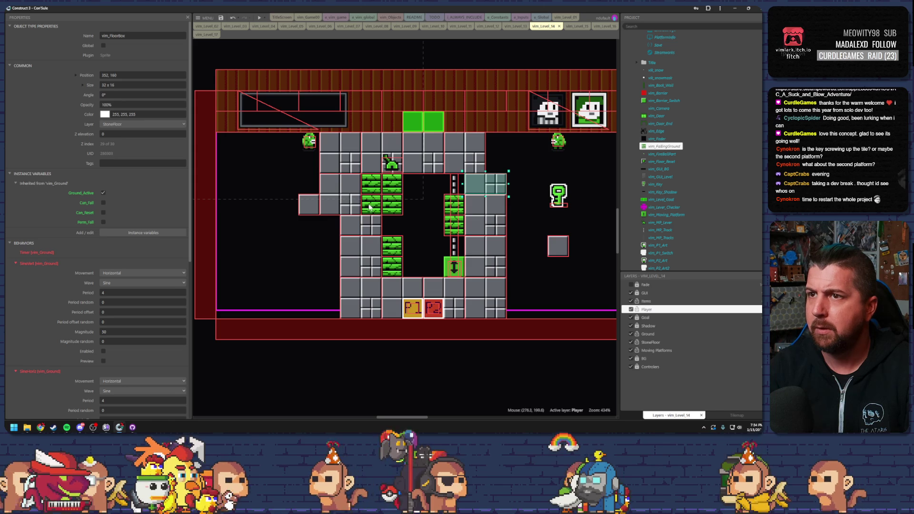
mouse_move(390, 166)
left_mouse_down()
mouse_move(352, 226)
mouse_move(353, 247)
left_mouse_up()
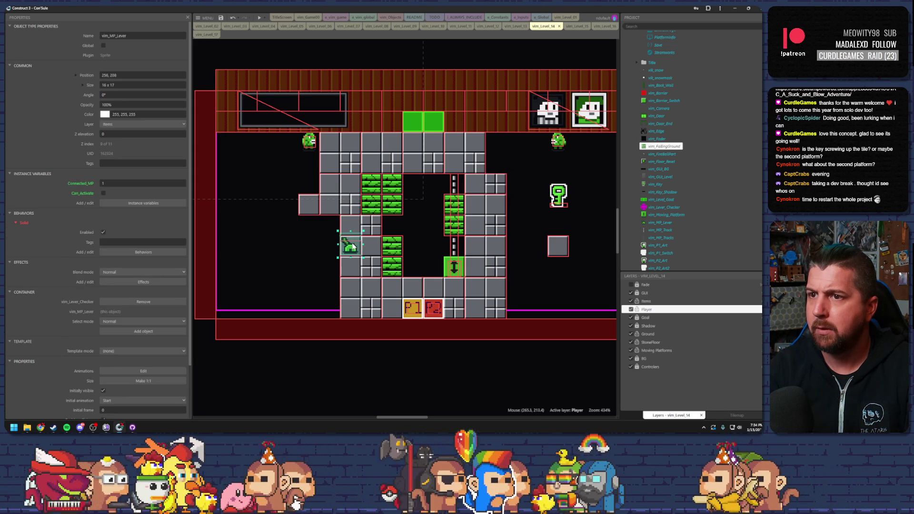
left_click(259, 17)
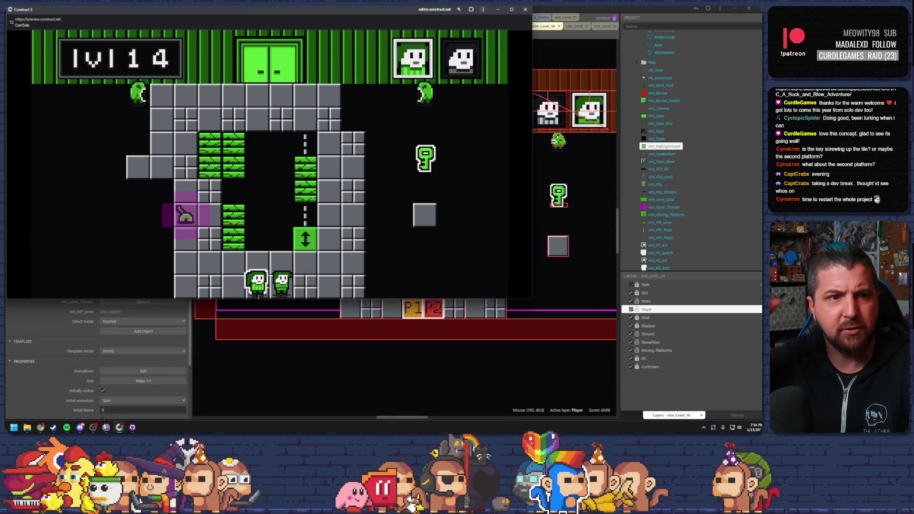
In the running preview, walk the player left and up toward the lever
key("Left")
key("Up")
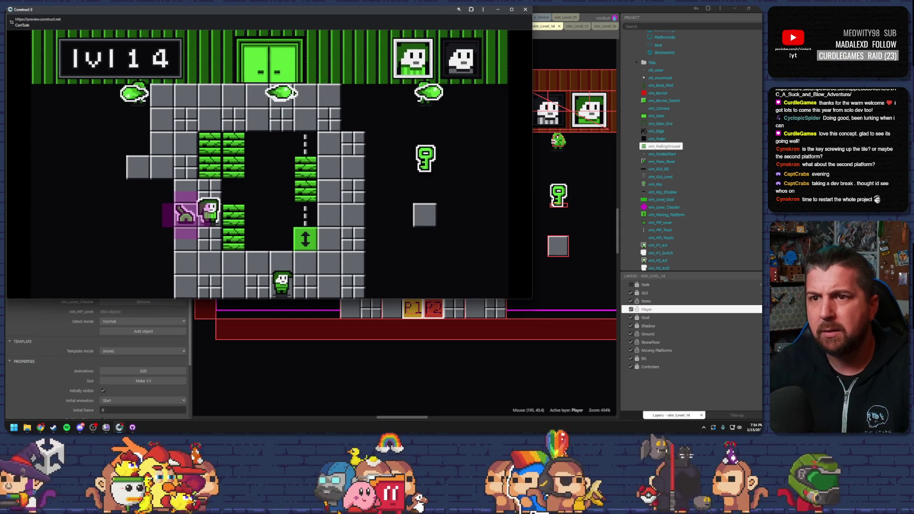
left_click(525, 9)
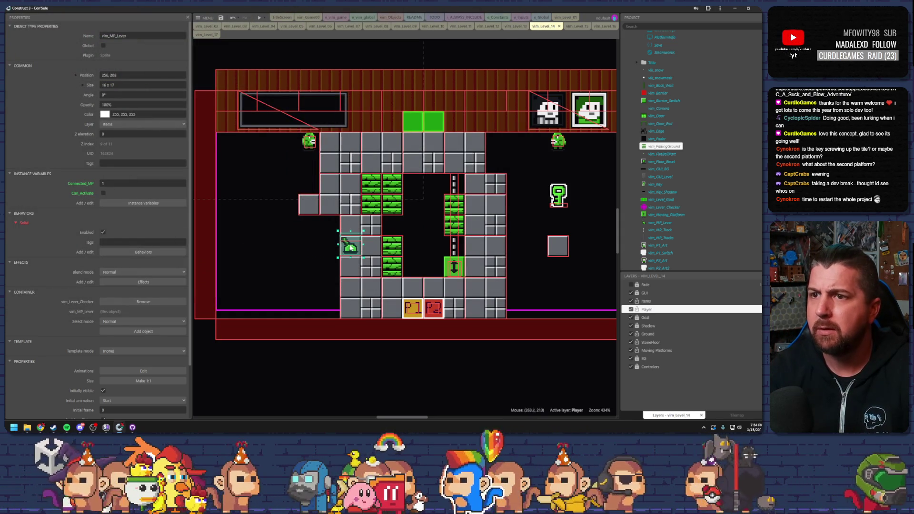
Raise the lever to 240,176 on the upper left ledge and playtest walking onto it
left_click_drag(351, 248, 322, 210)
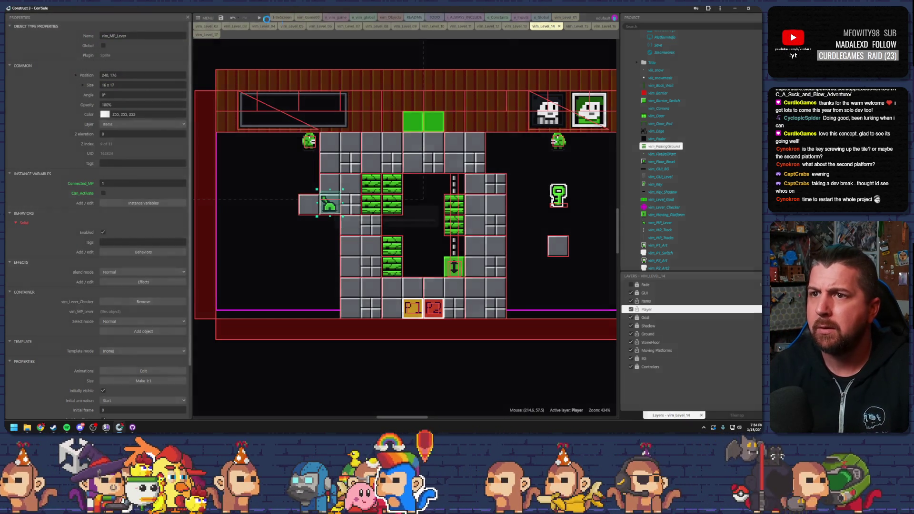
key("F5")
key("Left")
key("Up")
key("Left")
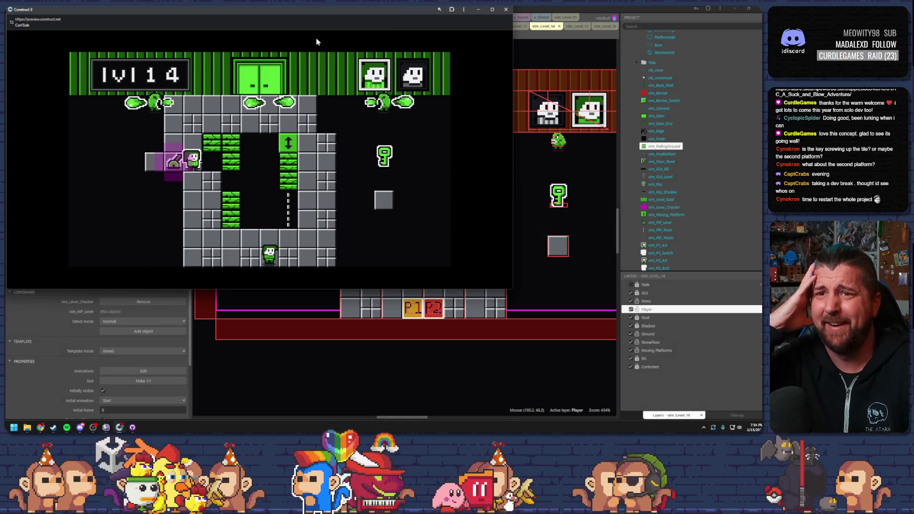
left_click(505, 10)
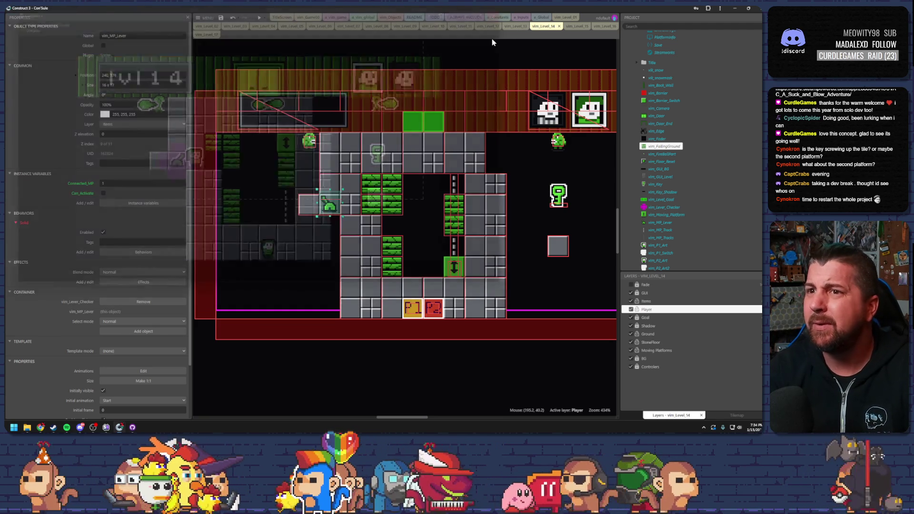
key("ctrl+Tab")
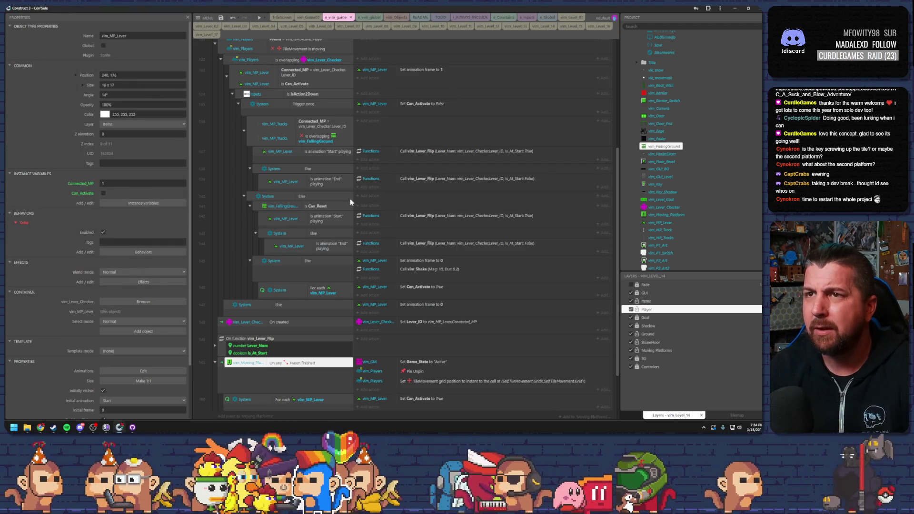
key("ctrl+Tab")
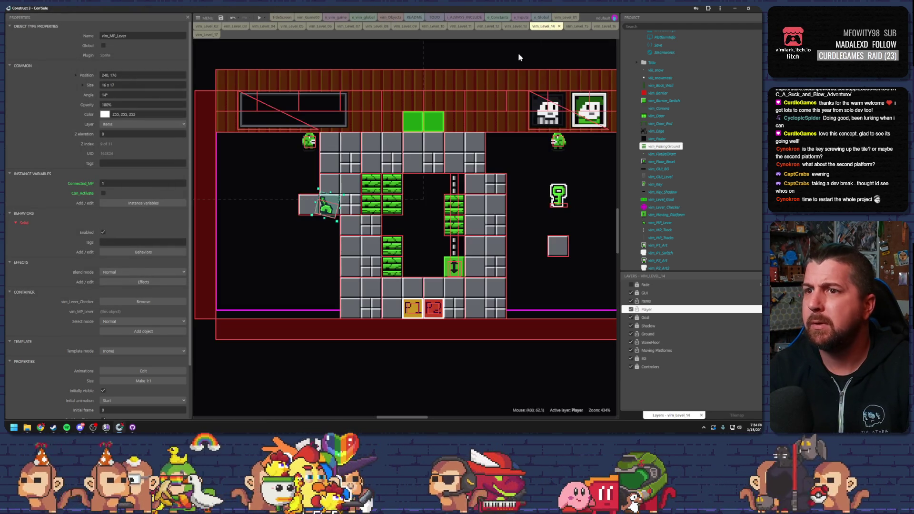
Move the floor box to 208,208 and the lever onto the floor tile, then playtest the climb
left_click_drag(330, 206, 246, 249)
left_click(339, 200)
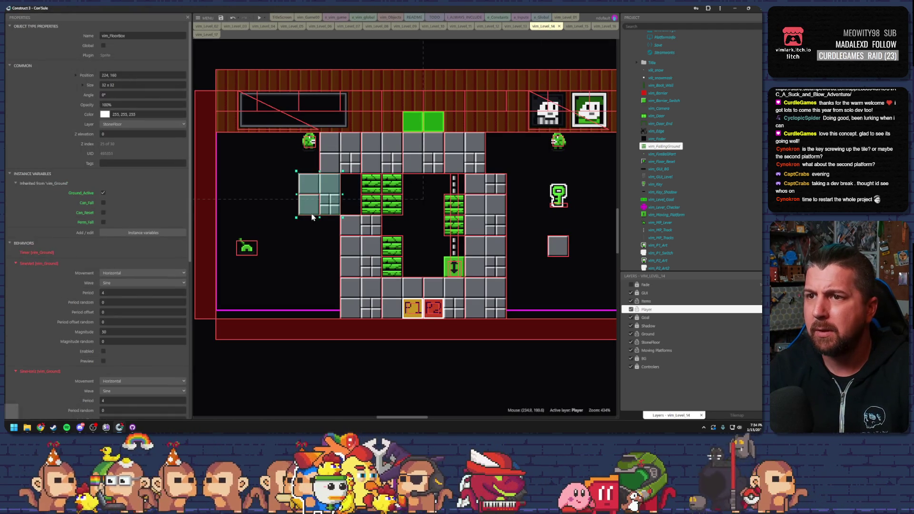
mouse_move(339, 201)
left_mouse_down()
mouse_move(306, 273)
mouse_move(307, 261)
left_mouse_up()
left_click_drag(243, 247, 326, 245)
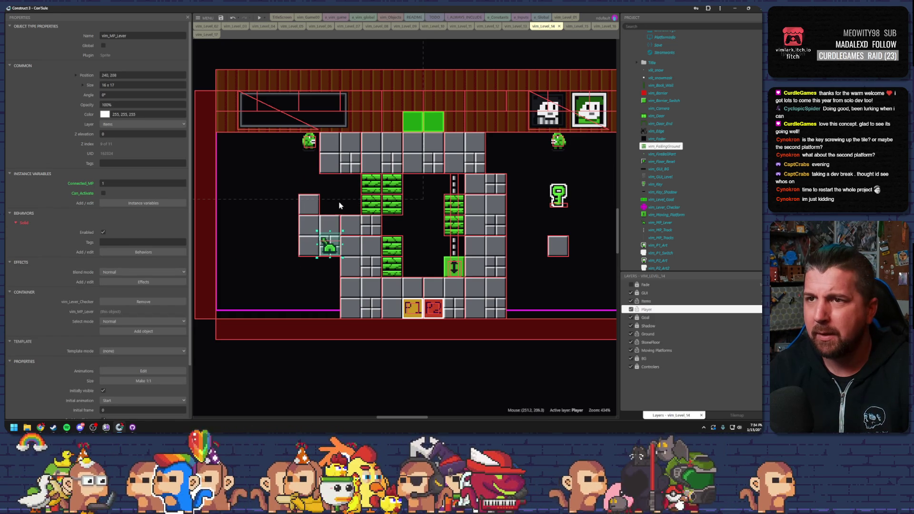
left_click(259, 17)
key("Left")
key("Up")
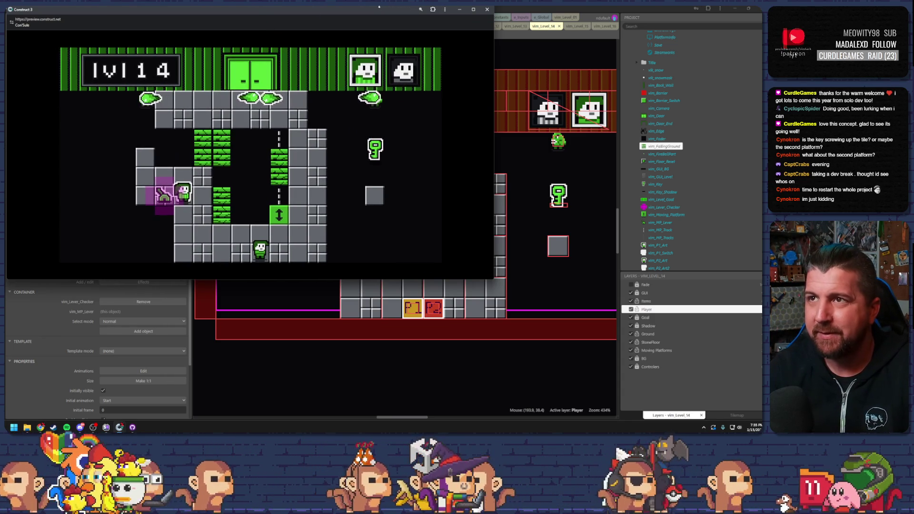
left_click(487, 9)
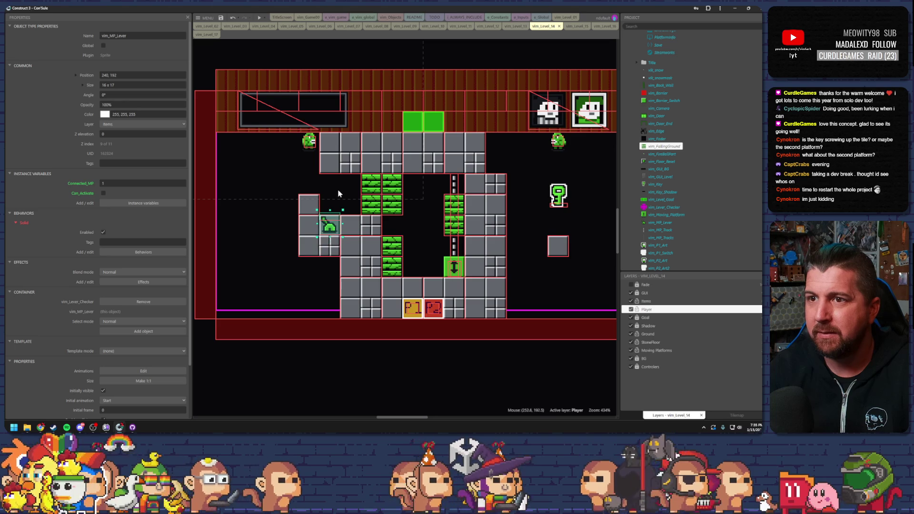
Playtest the climb up to the lever twice more, once in a maximized preview
key("F5")
double_click(295, 10)
key("Left")
key("Up")
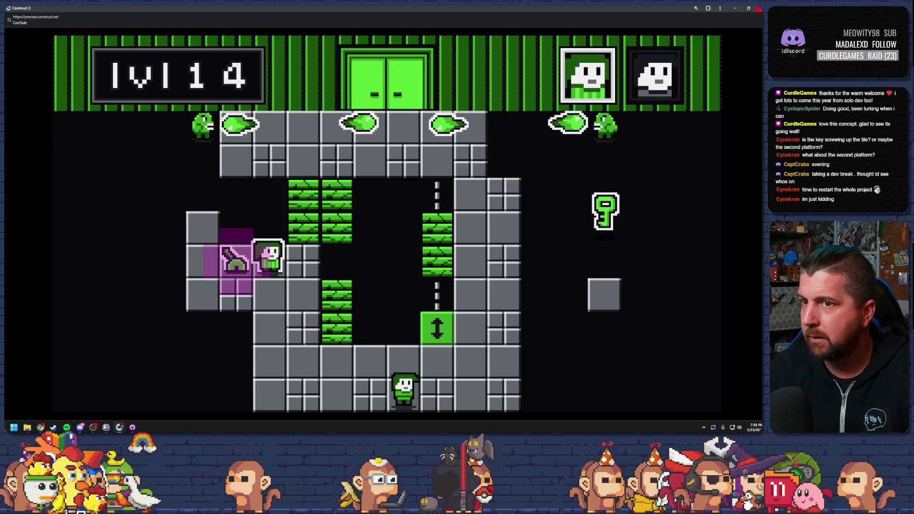
key("alt+F4")
key("F5")
key("Left")
key("Up")
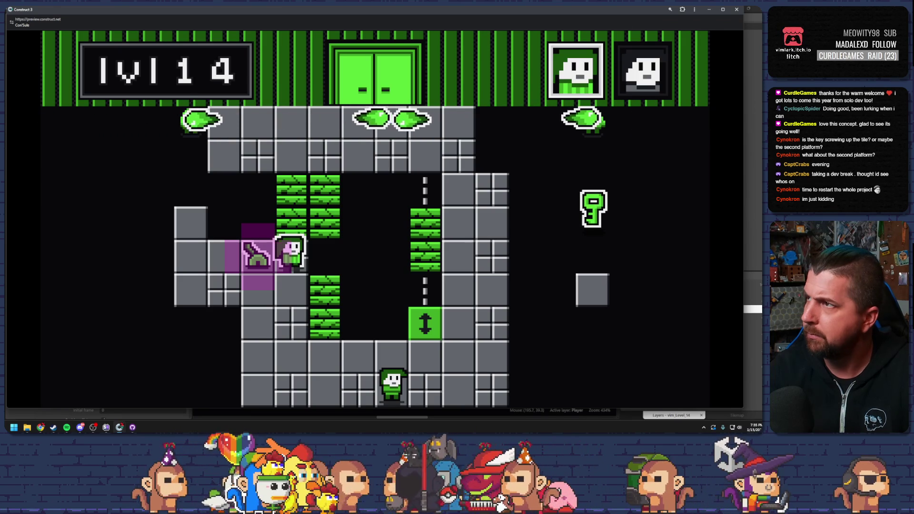
key("alt+Tab")
Nudge the lever down one grid cell and playtest reaching it
key("Down")
left_click(258, 18)
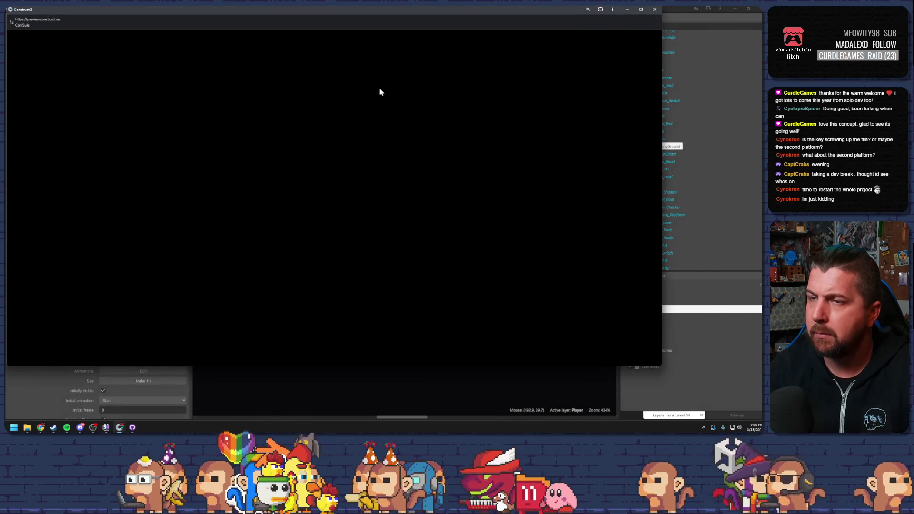
key("Left")
key("Up")
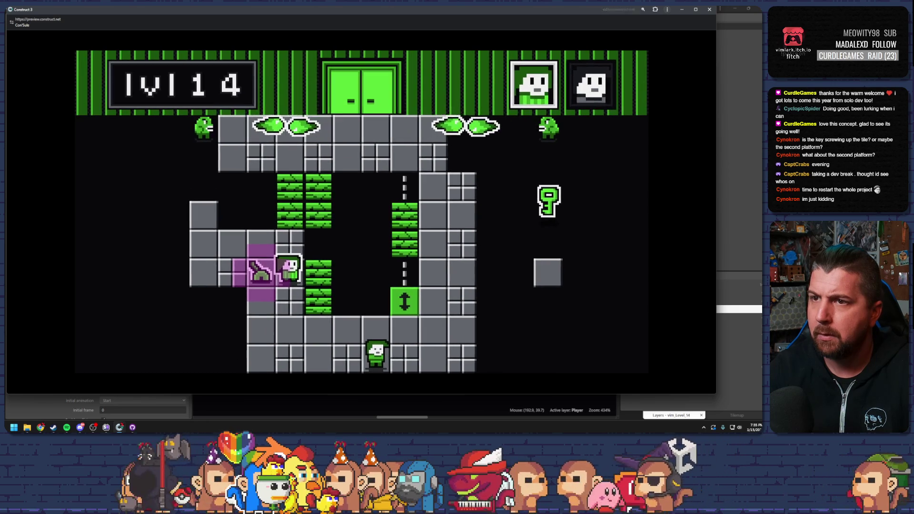
left_click(709, 9)
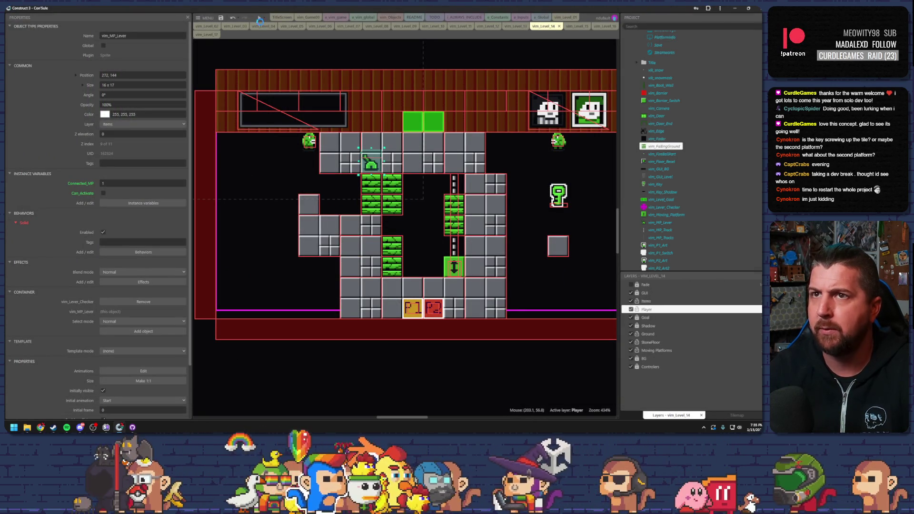
Playtest level 14 three times, climbing the vine columns toward the lever
key("F5")
key("Up")
key("Right")
key("Up")
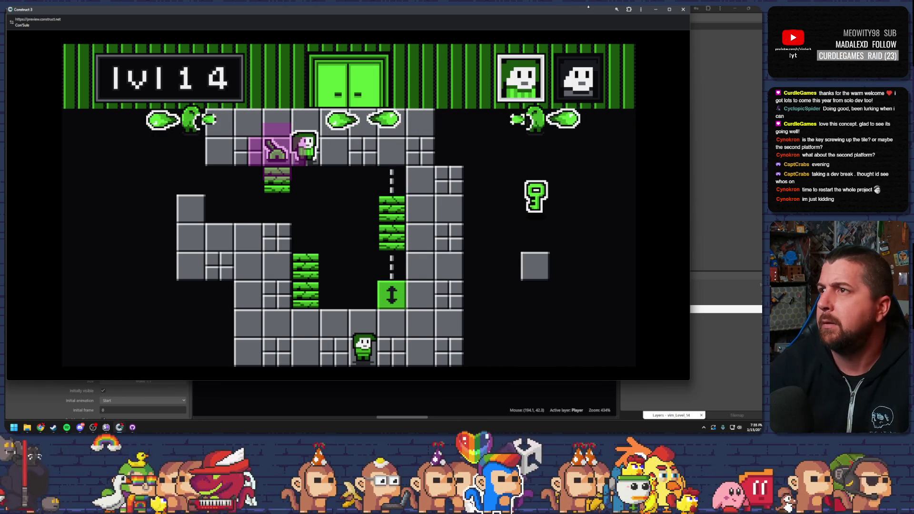
left_click(682, 9)
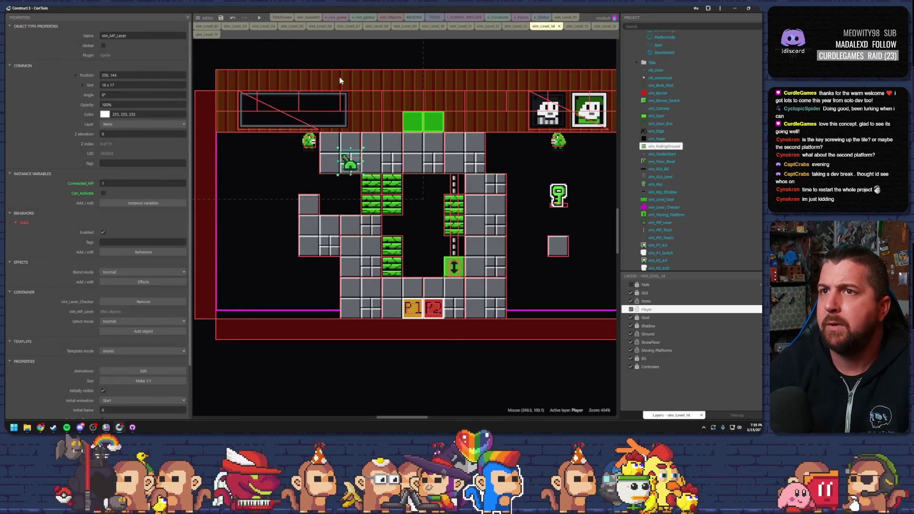
left_click(259, 18)
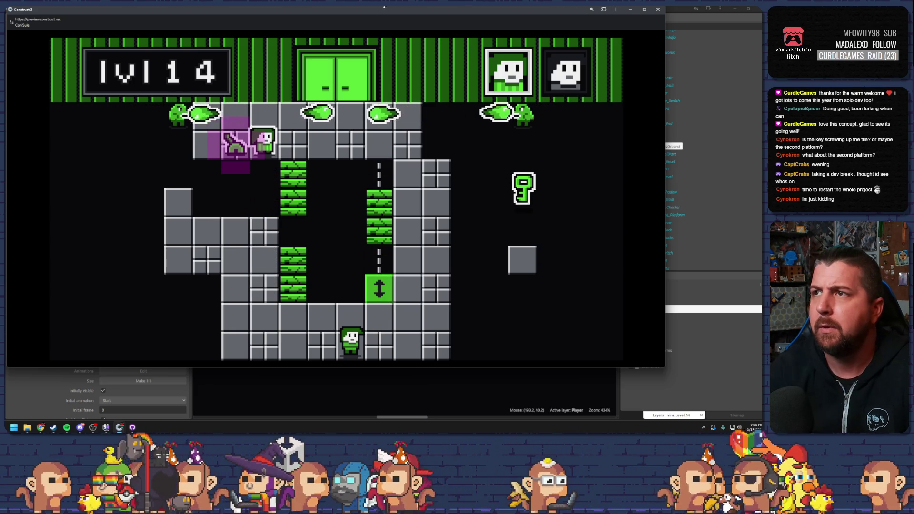
key("alt+F4")
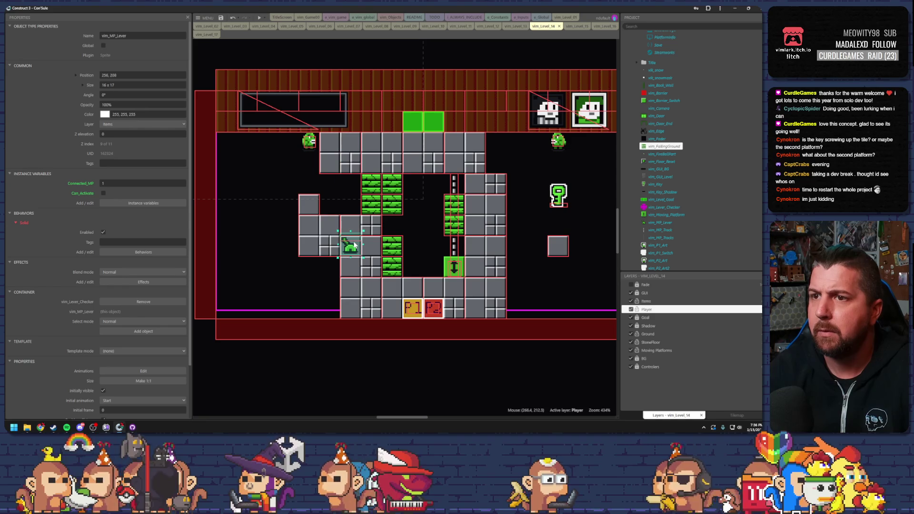
left_click(264, 18)
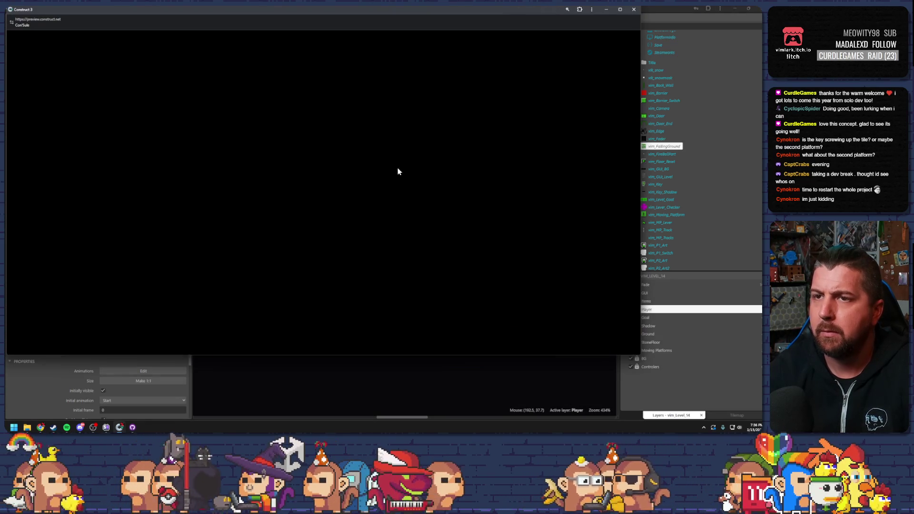
key("Up")
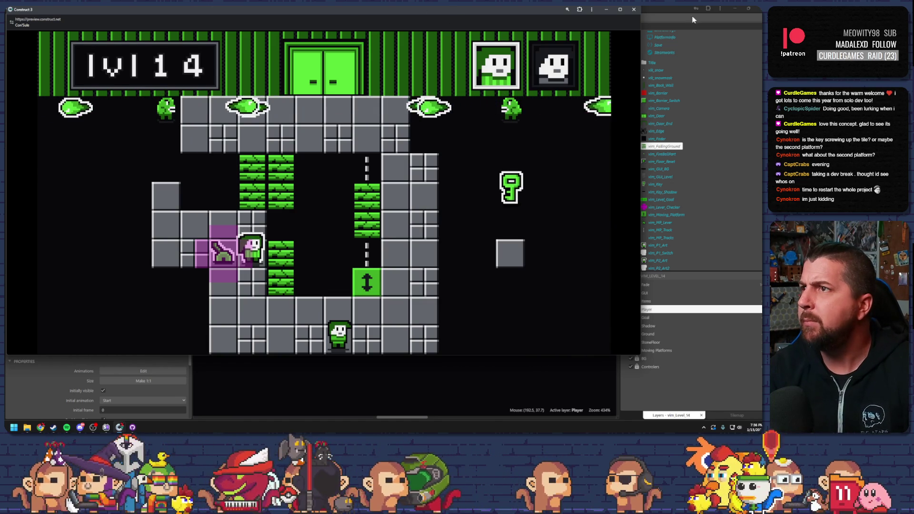
key("alt+F4")
Move the 2x2 block group left and a floor box down-left, then playtest reaching the lever
left_click_drag(314, 245, 252, 245)
mouse_move(356, 221)
left_mouse_down()
mouse_move(332, 222)
mouse_move(307, 248)
left_mouse_up()
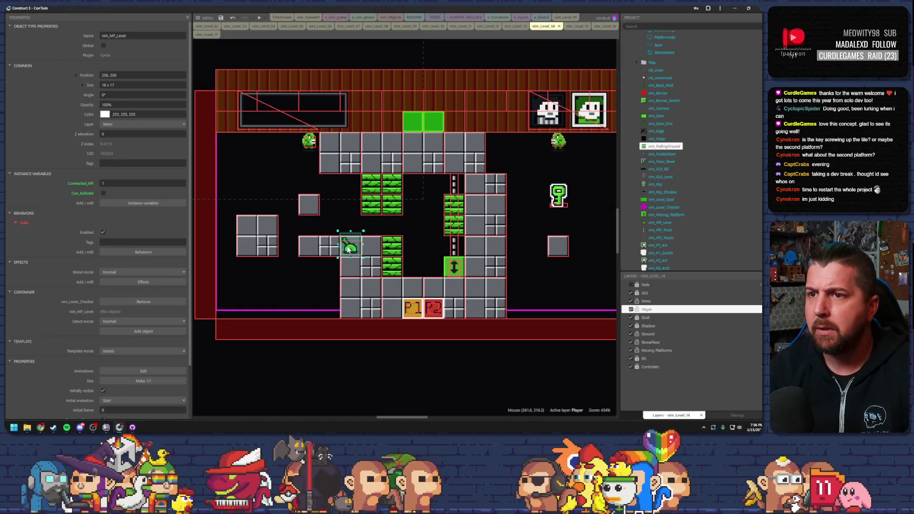
left_click(259, 17)
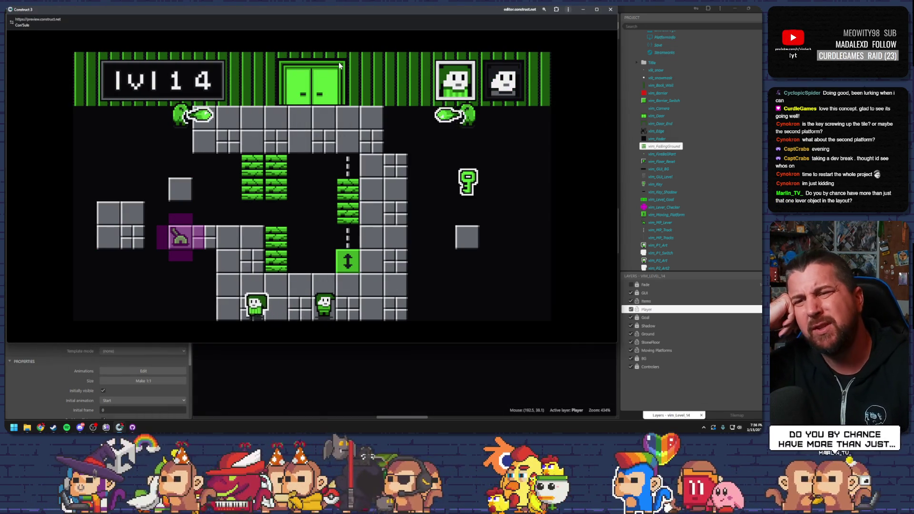
key("Up")
key("Left")
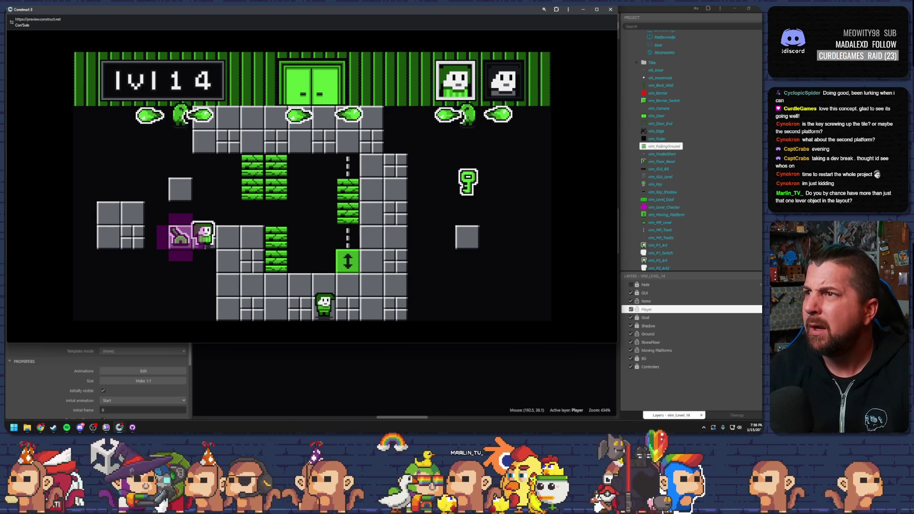
left_click(610, 9)
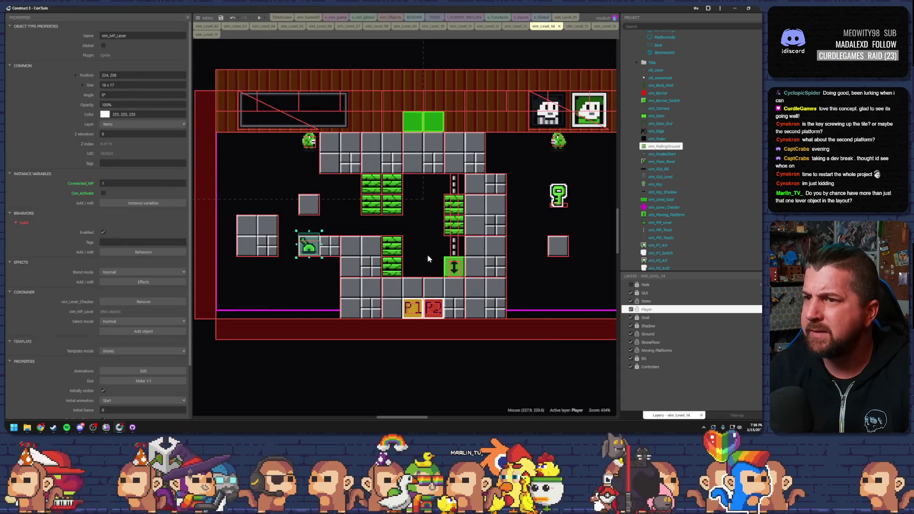
Move the 2x2 floor block beside the green bricks and run a quick test
left_click(432, 266)
scroll(431, 263, "down", 5)
scroll(426, 257, "up", 1)
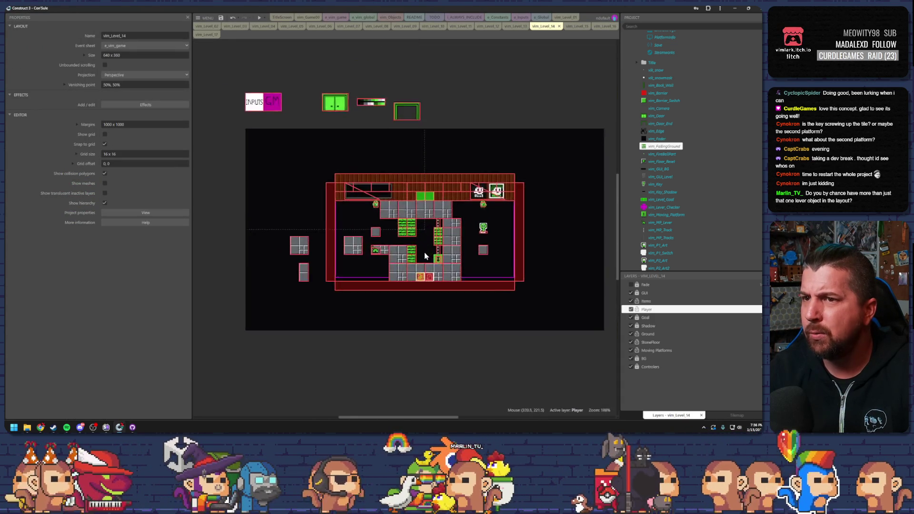
scroll(425, 254, "up", 4)
left_click_drag(267, 241, 356, 212)
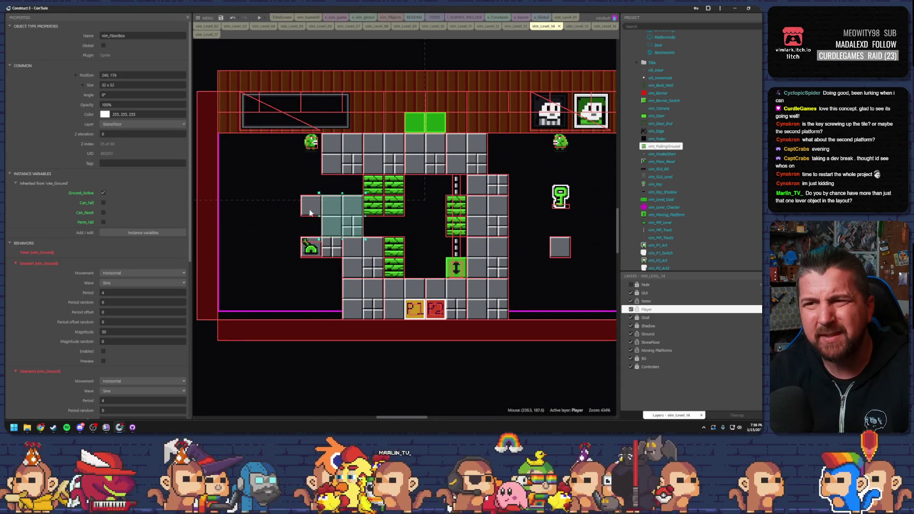
left_click(328, 255)
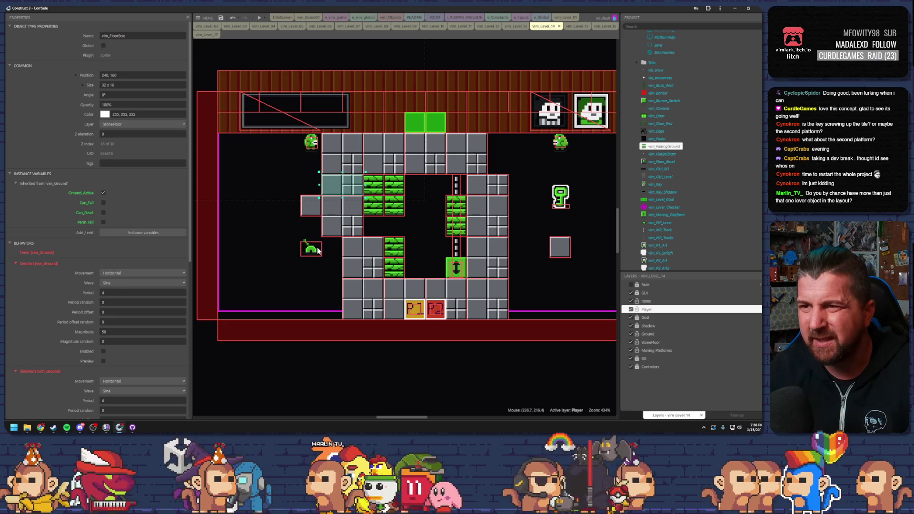
left_click(315, 251)
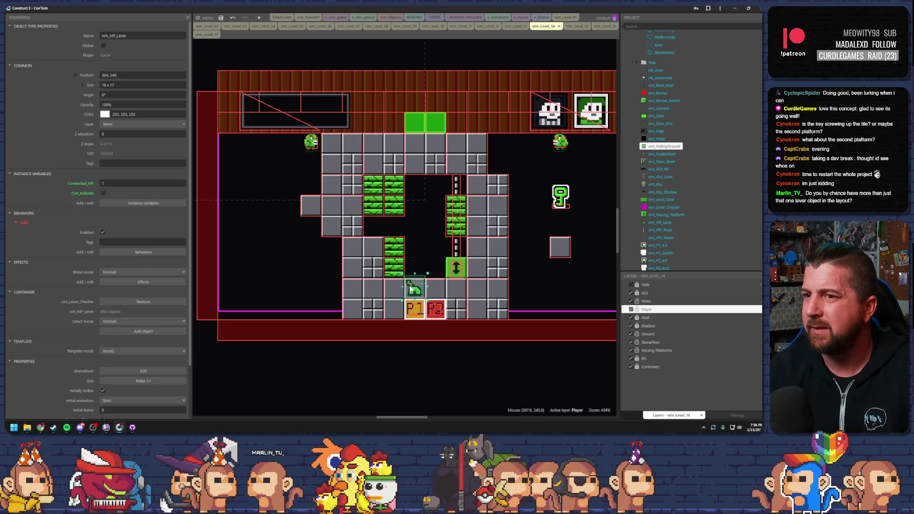
left_click(260, 20)
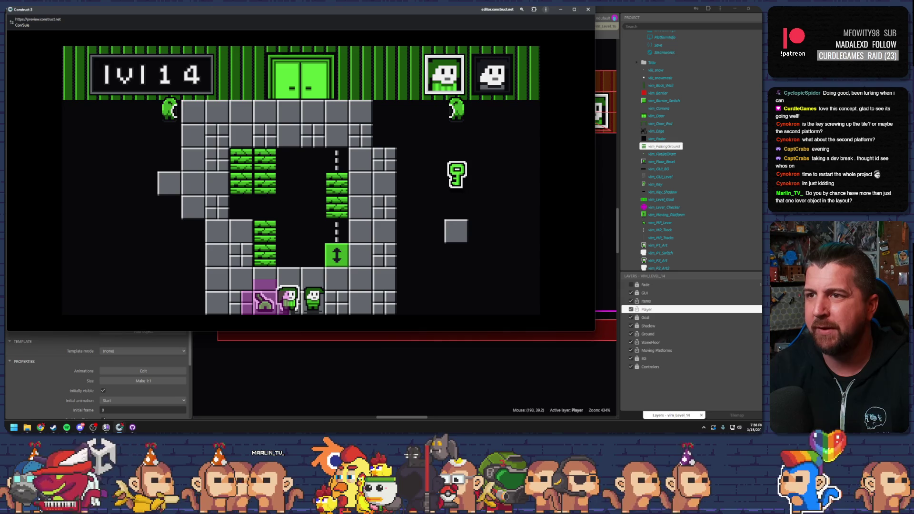
key("alt+F4")
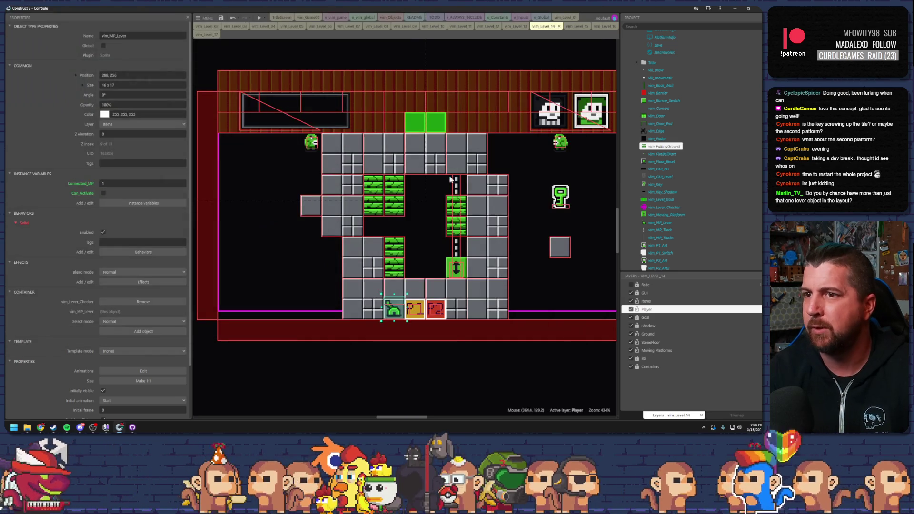
Playtest level 14 twice, walking the player left and up toward the moved lever
left_click(258, 16)
key("Left")
key("Up")
key("Up")
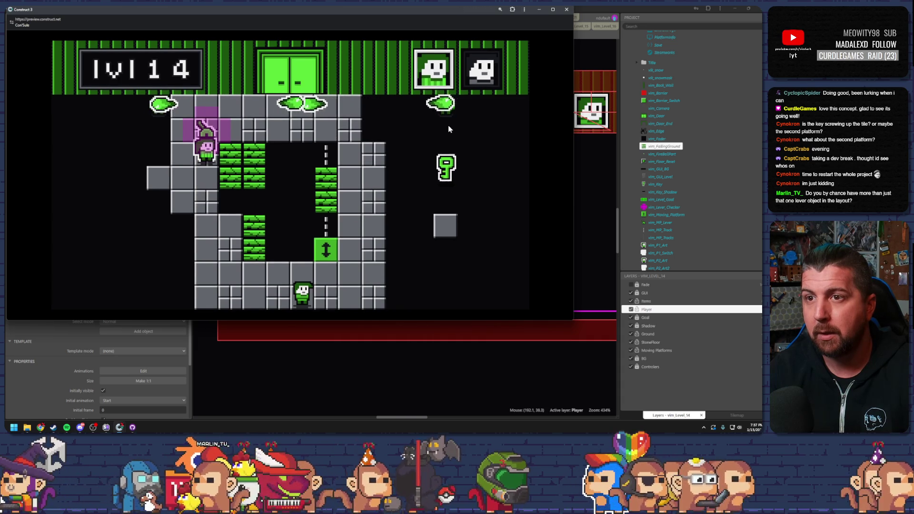
left_click(566, 9)
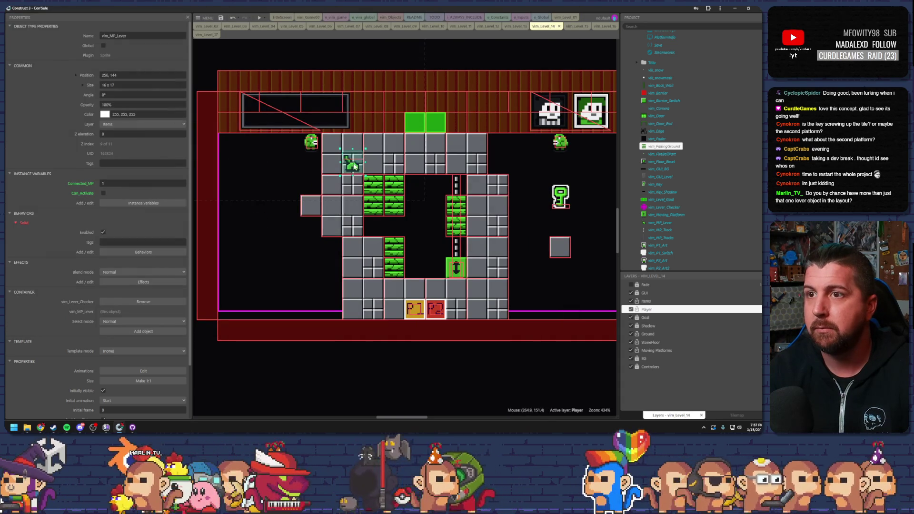
left_click(259, 19)
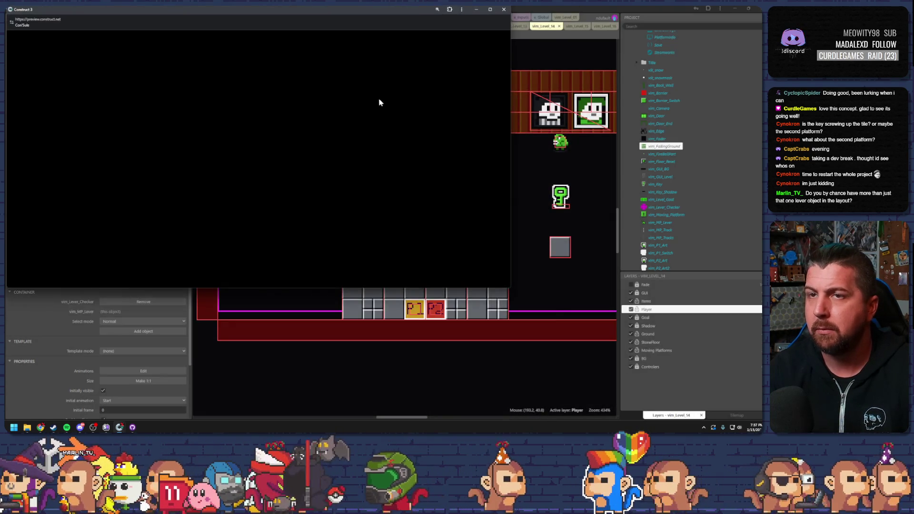
key("Left")
key("Up")
key("Up")
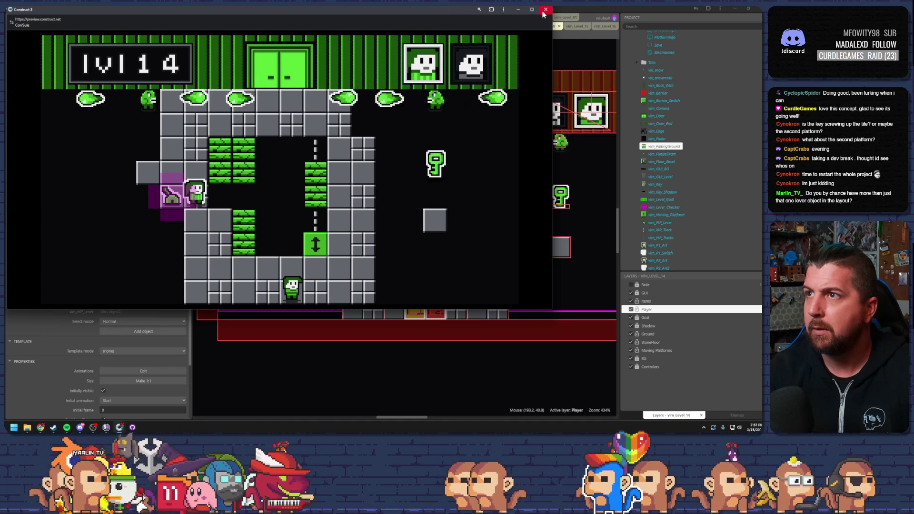
left_click(464, 118)
Playtest with the lever on the top row, climbing the left column and walking right
left_click(367, 256)
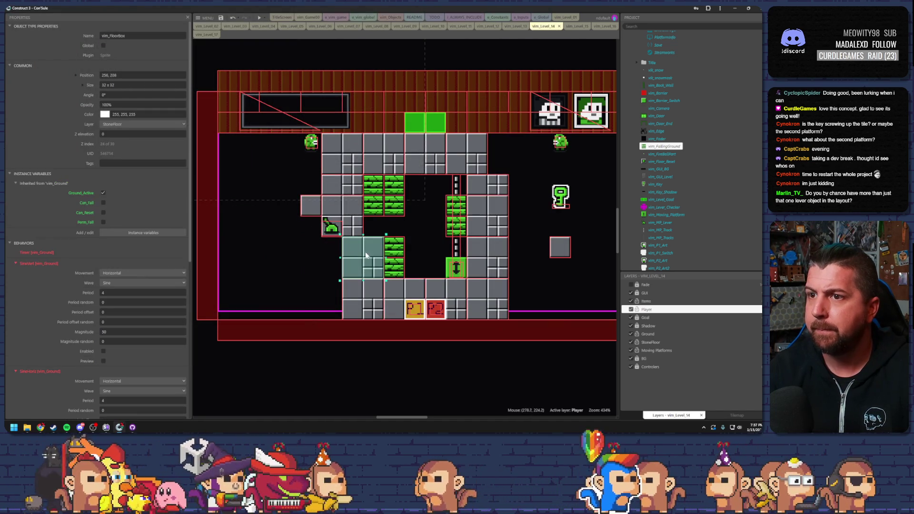
left_click(333, 229)
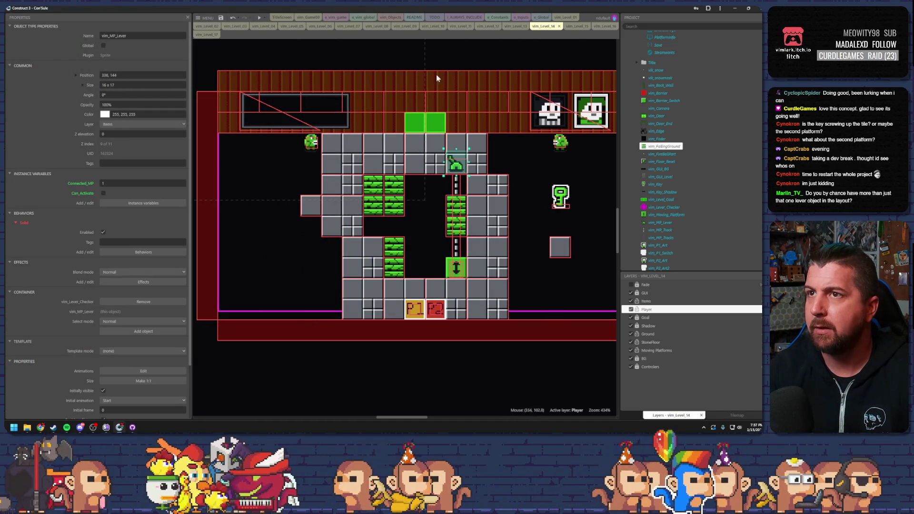
left_click(259, 17)
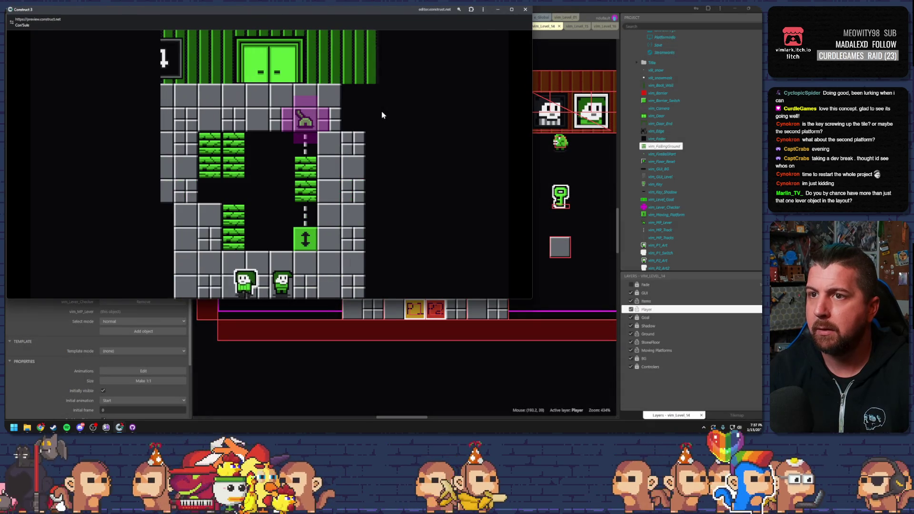
key("Left")
key("Up")
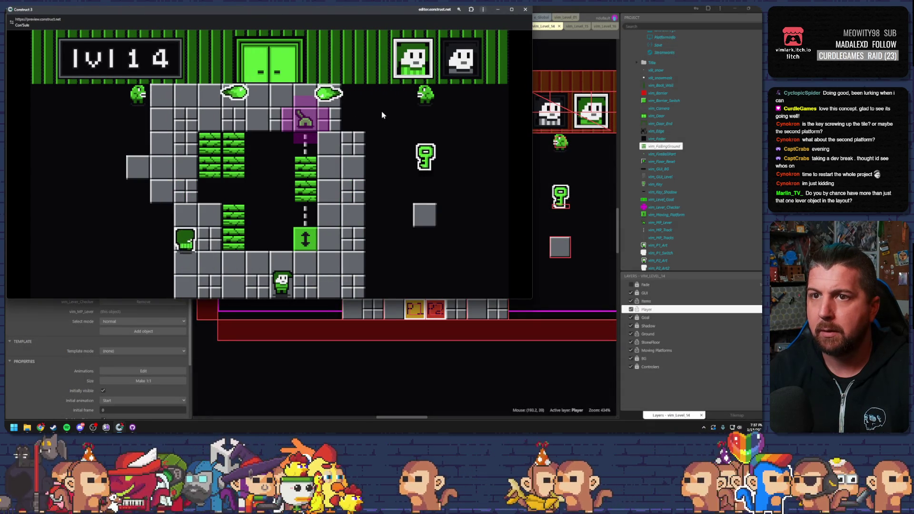
key("Up")
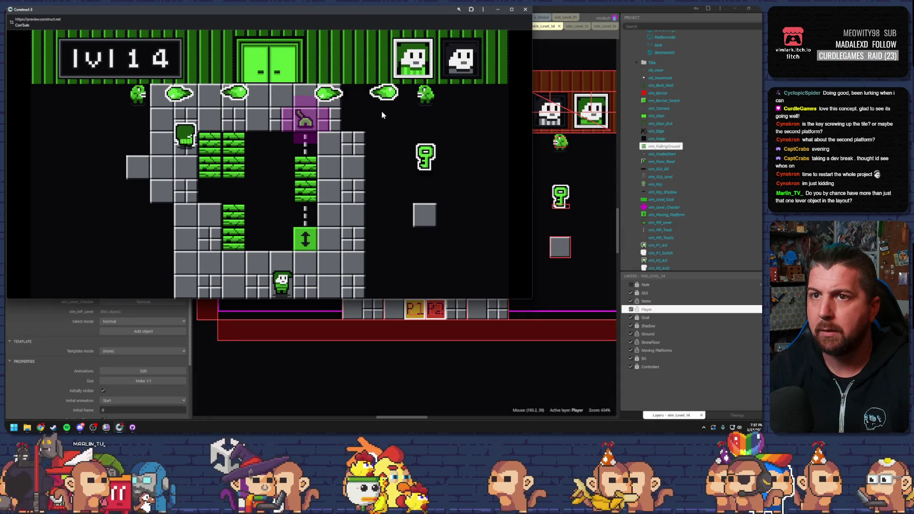
key("Right")
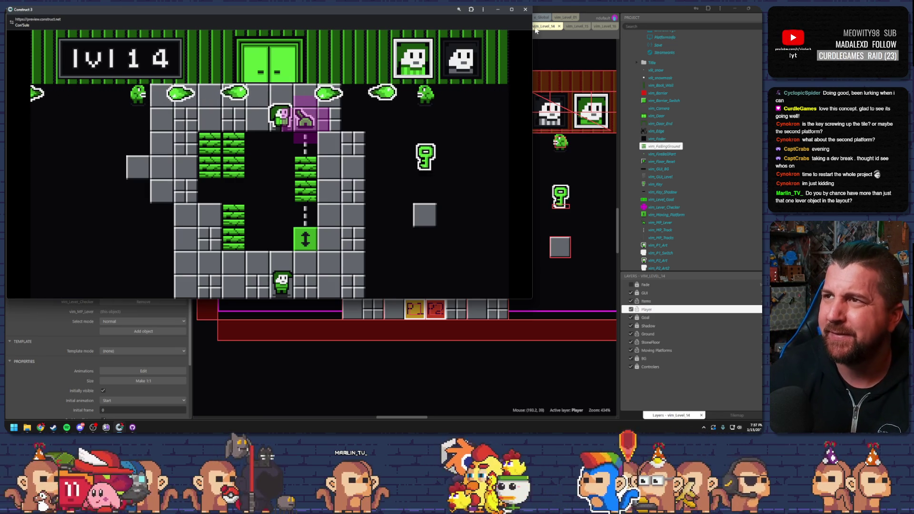
left_click(498, 9)
Delete the 2x2 floor block from the lower left
left_click(362, 257)
left_click(338, 226)
key("Delete")
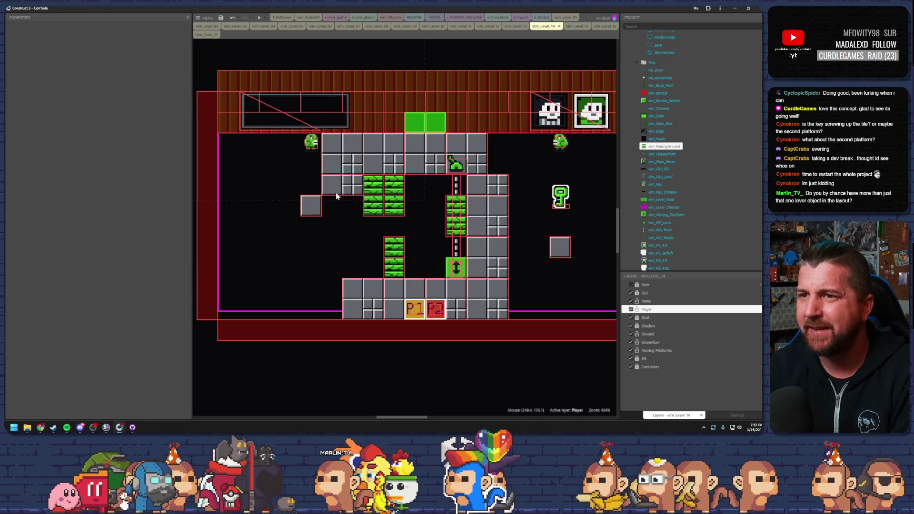
Restore the deleted 2x2 floor block and move it two tiles down
key("ctrl+z")
left_click_drag(344, 178, 344, 228)
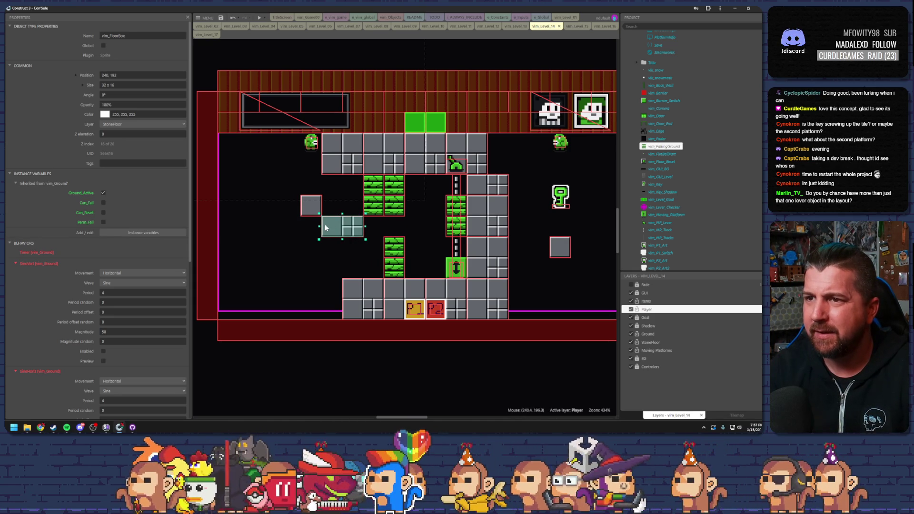
left_click(397, 251)
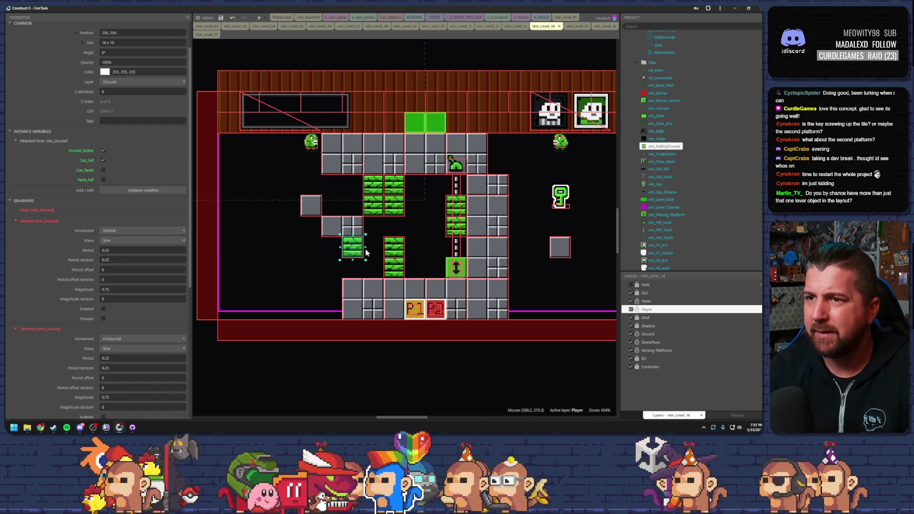
left_click(365, 208)
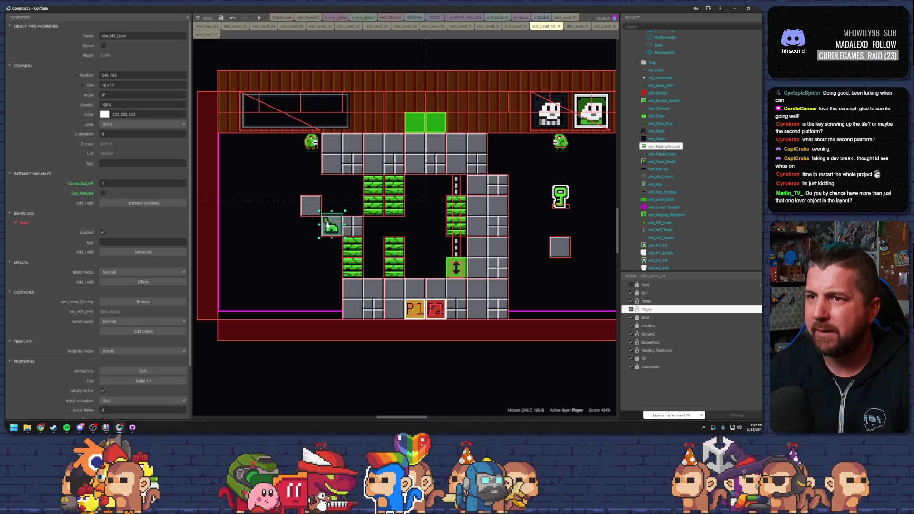
Playtest level 14, climbing the green bricks up to the lever at 272,224
left_click(258, 20)
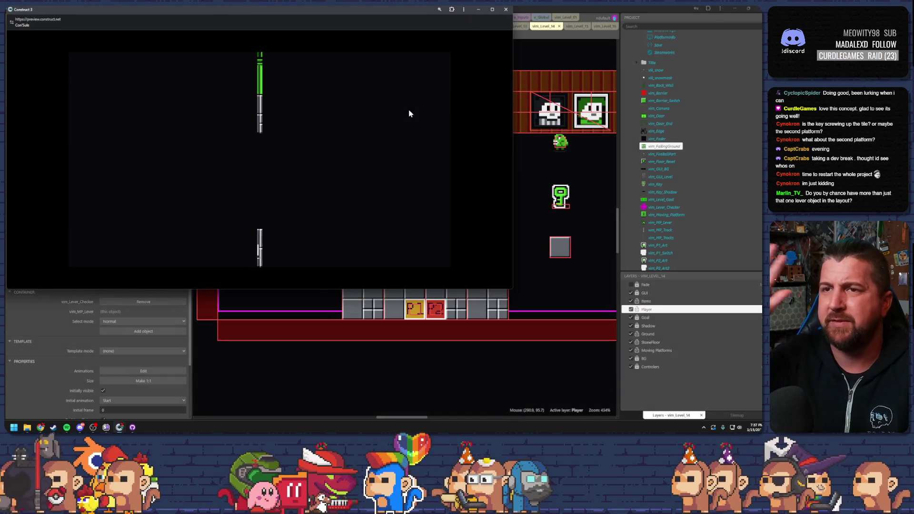
key("Left")
key("Up")
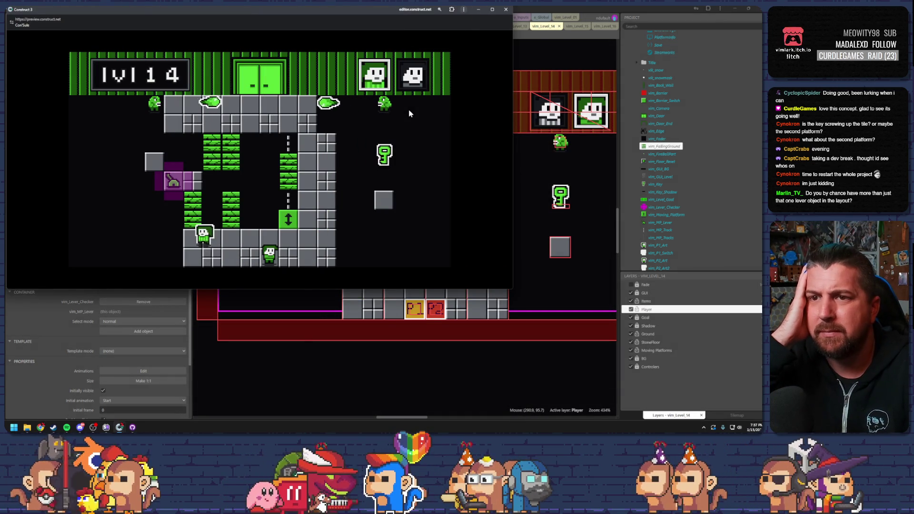
key("Up")
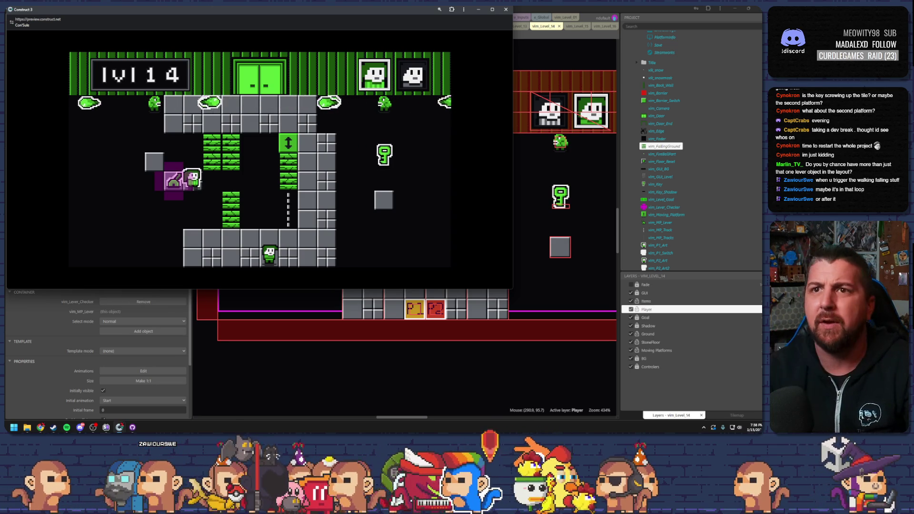
key("alt+F4")
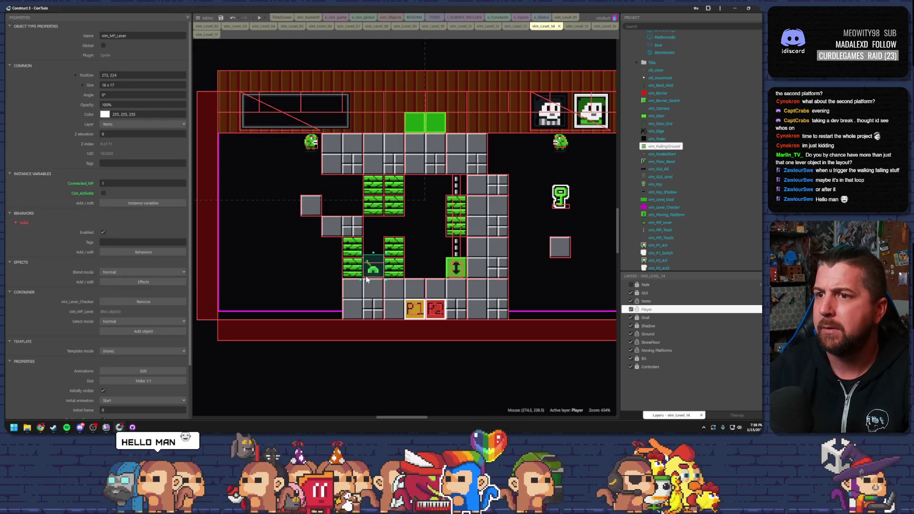
Move the lever onto the left ledge and the 2x2 floor block beside the green bricks
left_click_drag(366, 279, 418, 272)
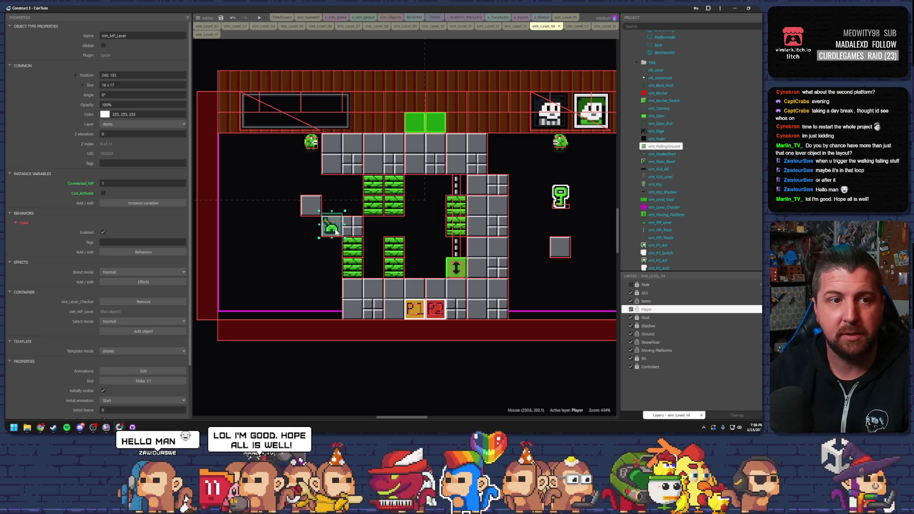
left_click(356, 295)
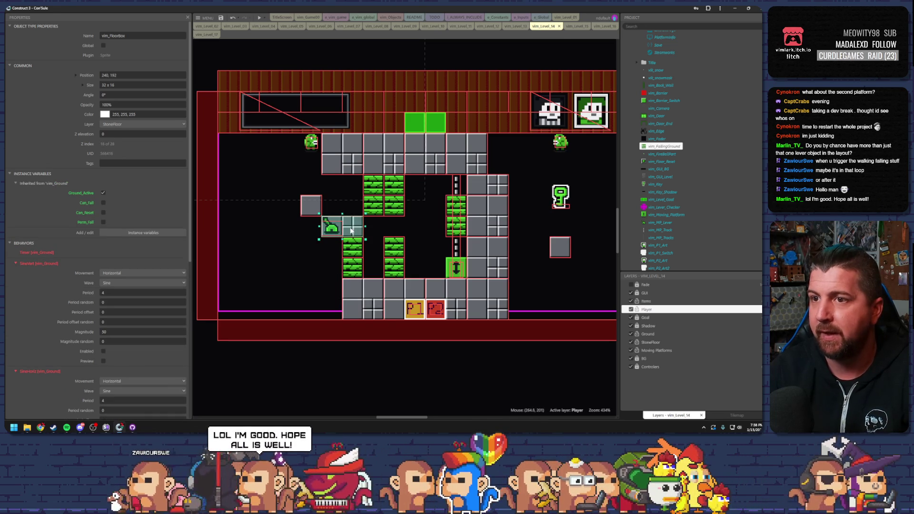
left_click_drag(324, 295, 321, 264)
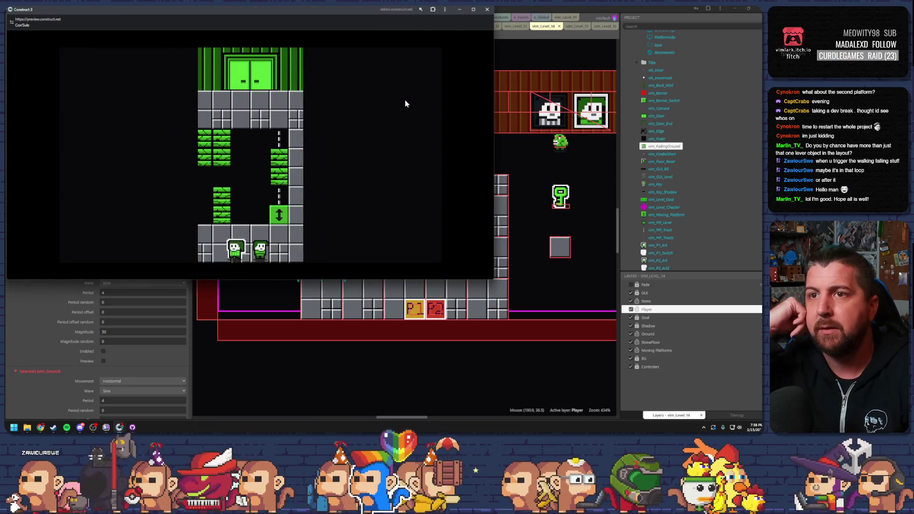
Test-play level 14, jumping the player up-left and climbing toward the lever
key("Up")
key("Left")
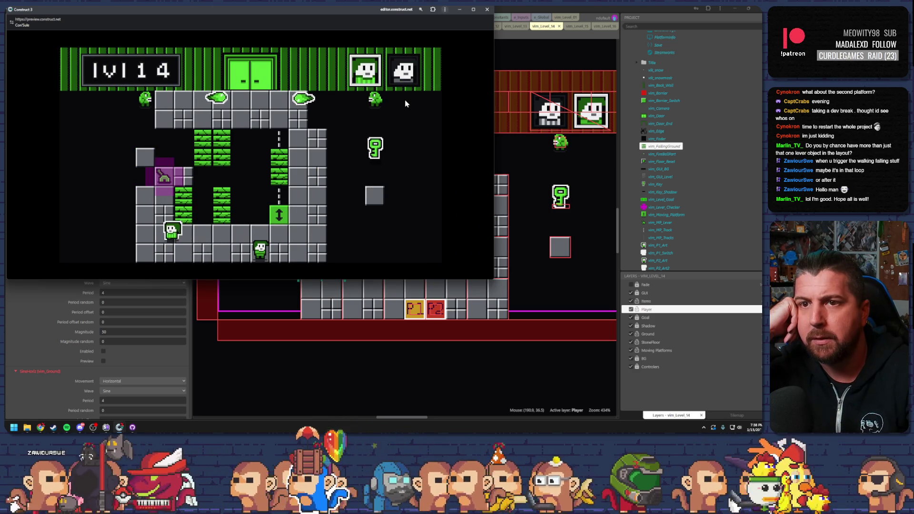
key("Up")
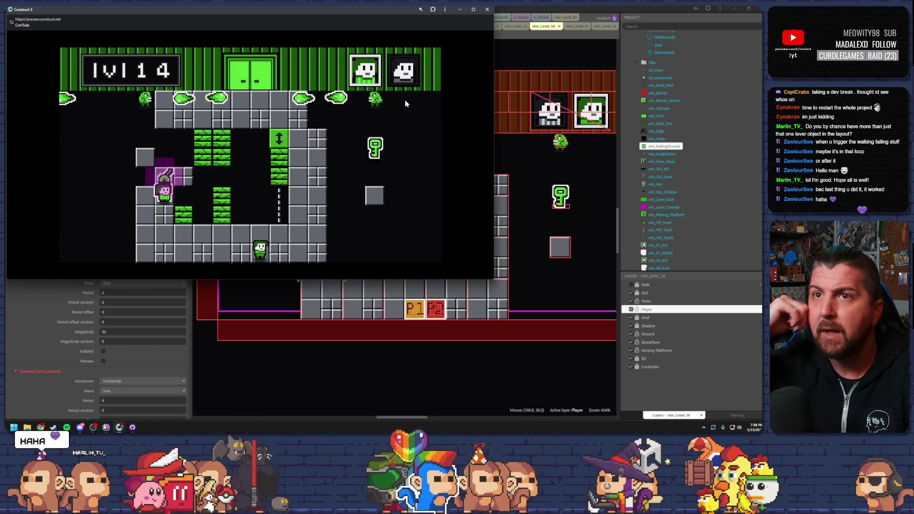
left_click(487, 9)
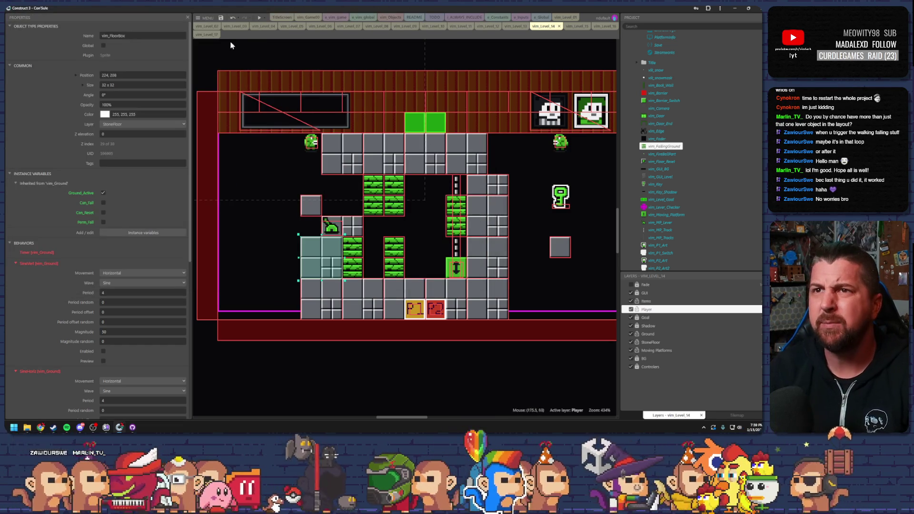
Save the project and debug-run level 14, moving the player left and up
left_click(261, 18)
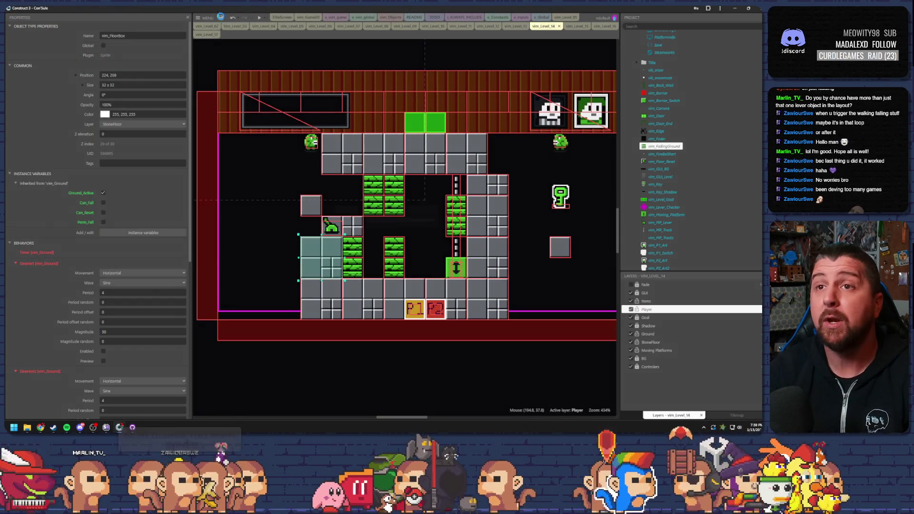
left_click(221, 17)
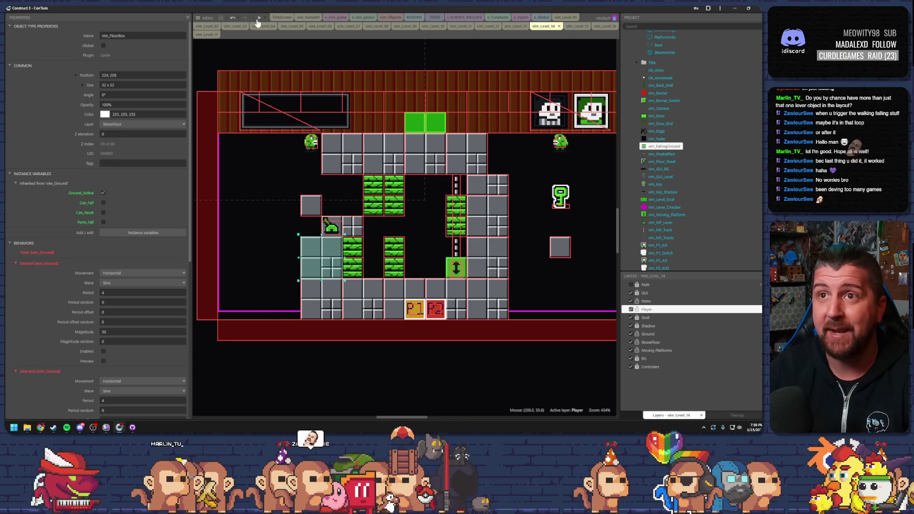
left_click(265, 18)
left_click(289, 48)
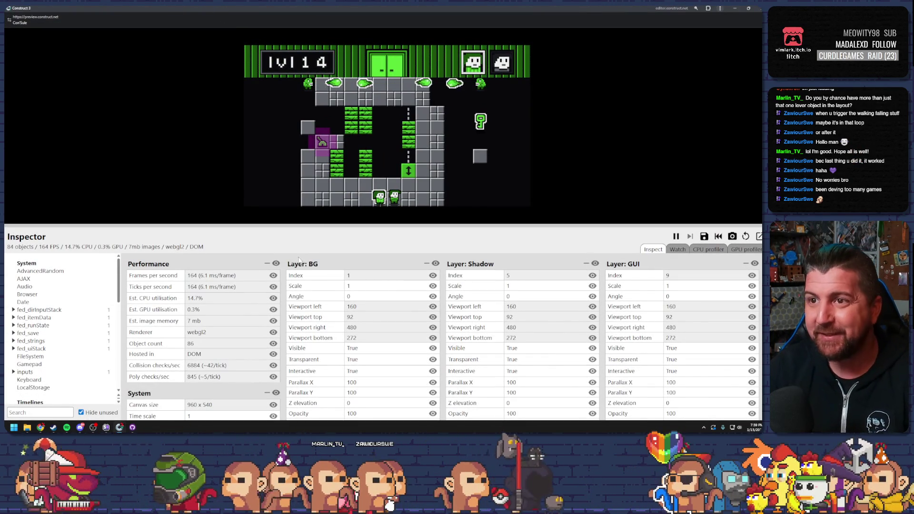
key("Left")
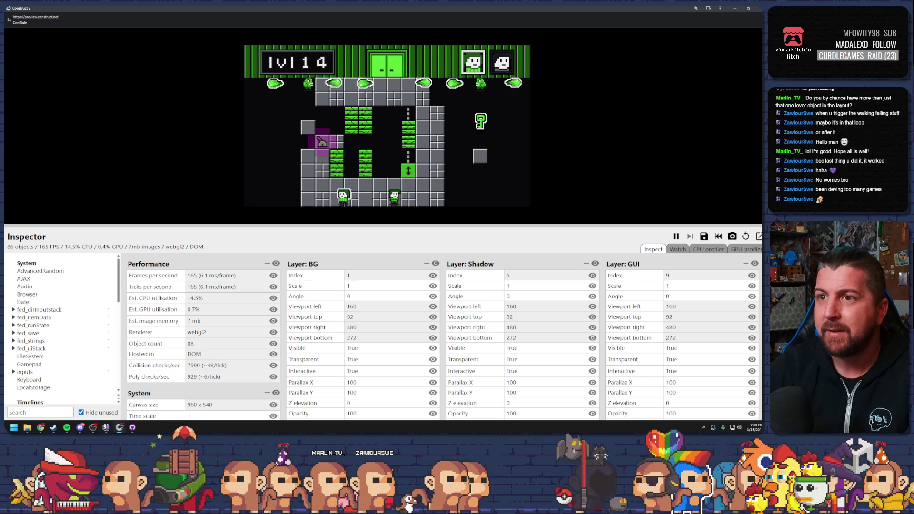
key("Up")
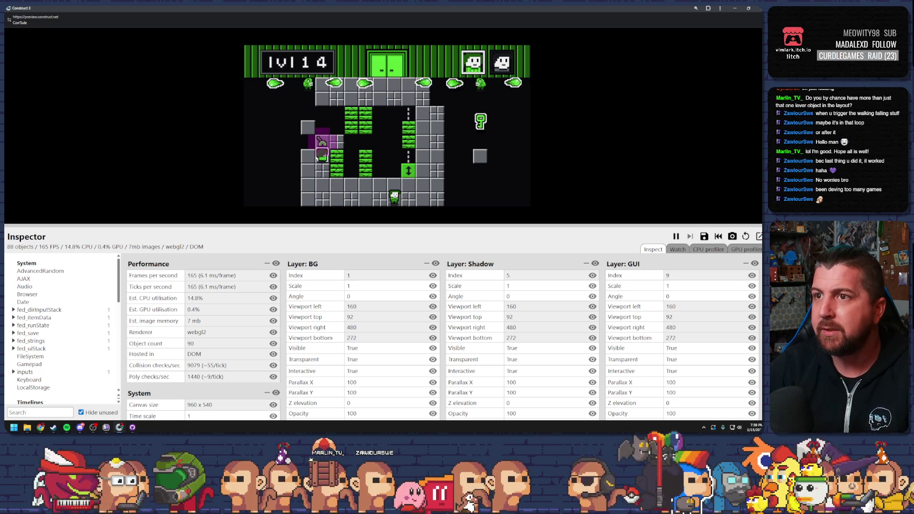
Inspect vim_FallingGround instances #9, #8 and #7, then close debugging and open e_vim_game
scroll(54, 320, "down", 6)
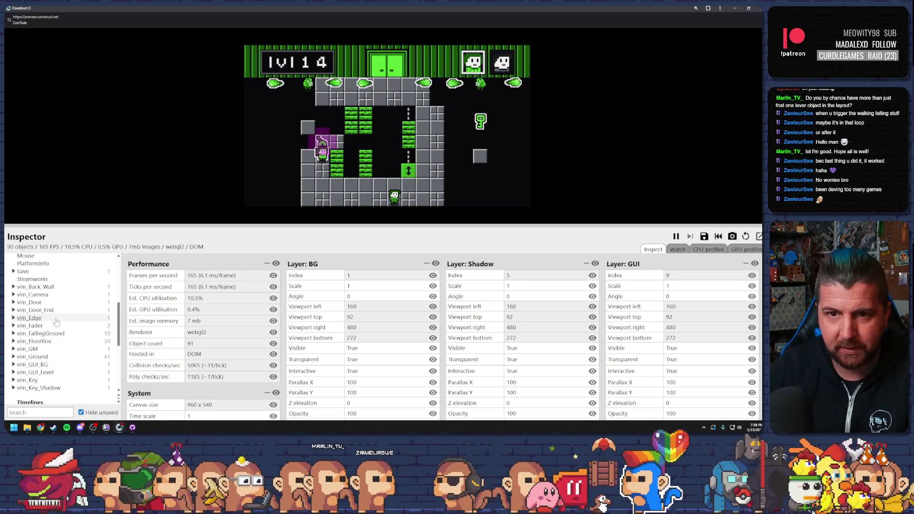
left_click(41, 333)
left_click(28, 355)
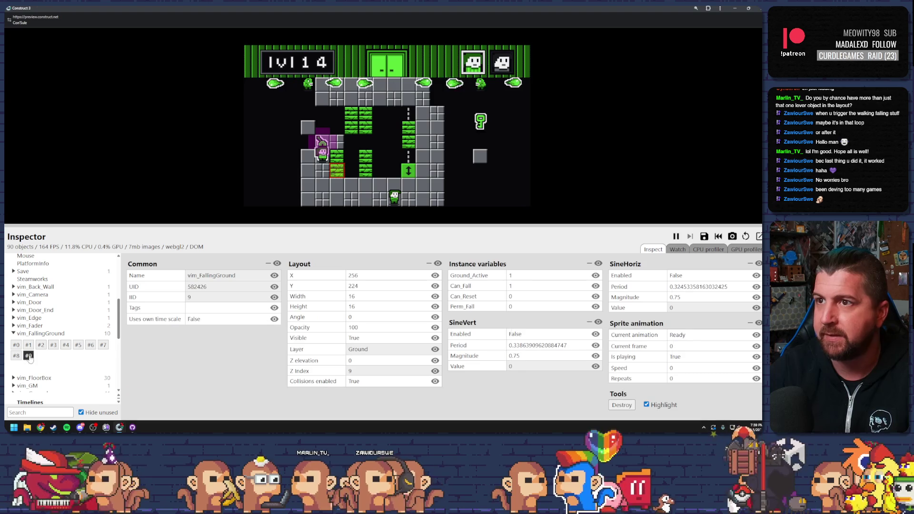
left_click(16, 356)
left_click(103, 345)
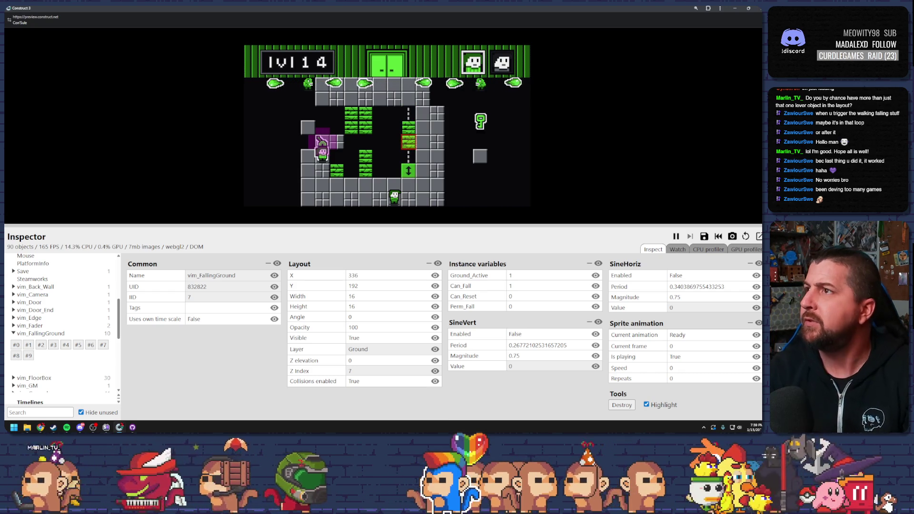
left_click(734, 8)
left_click(332, 18)
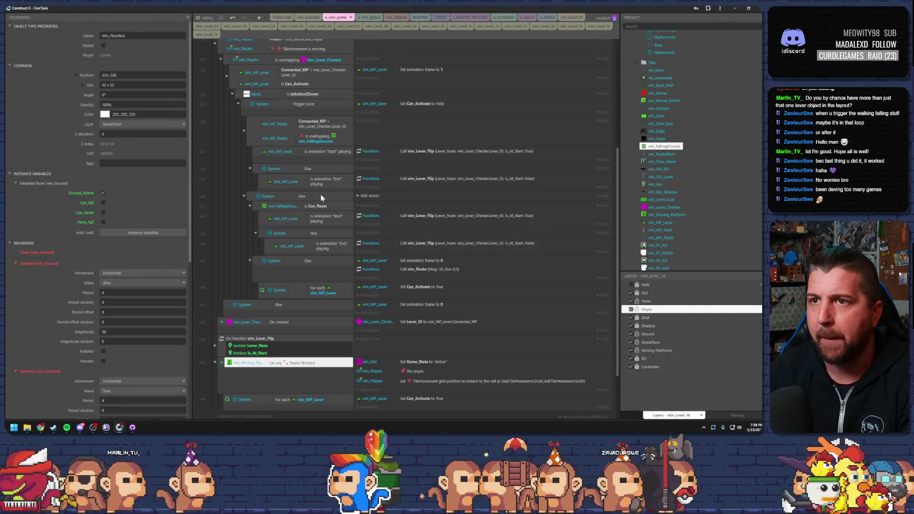
scroll(304, 178, "up", 3)
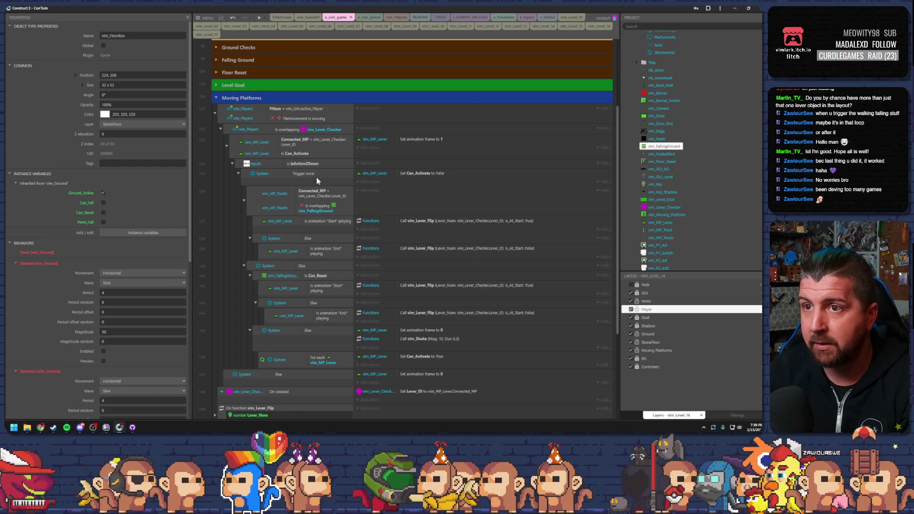
left_click(322, 205)
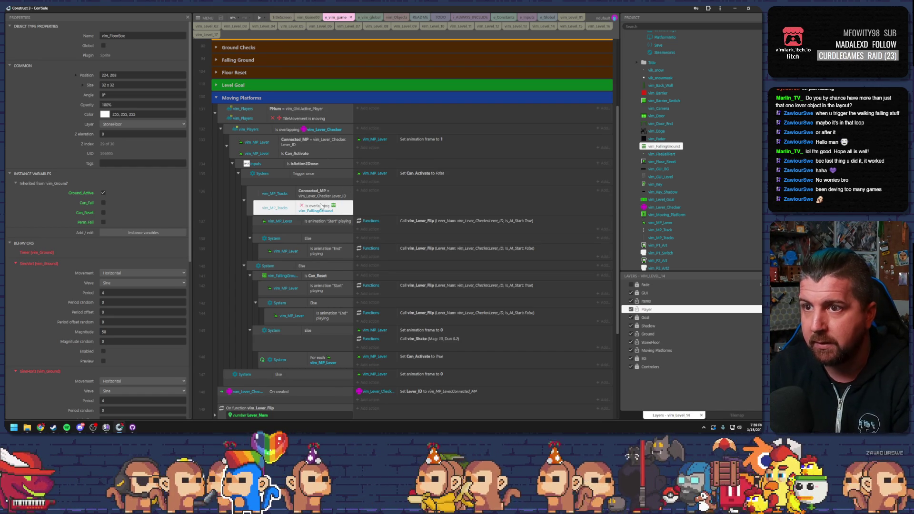
left_click(326, 222)
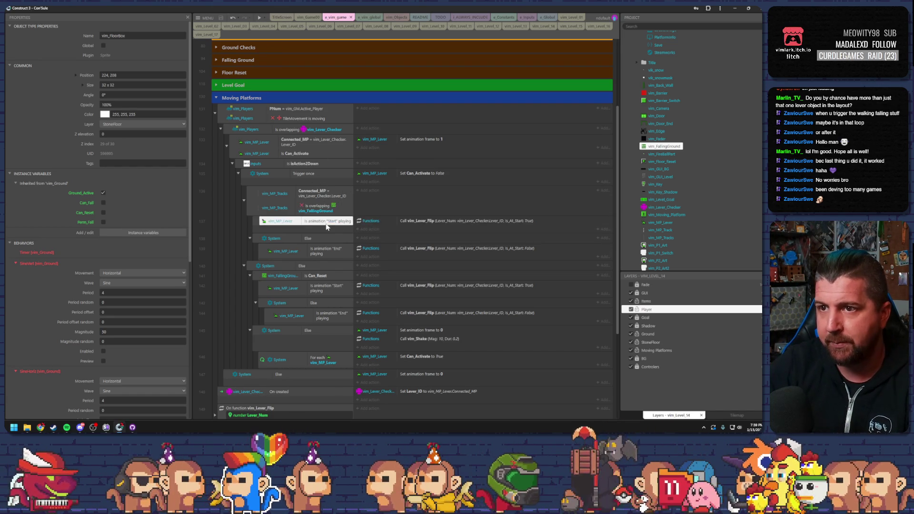
left_click(288, 277)
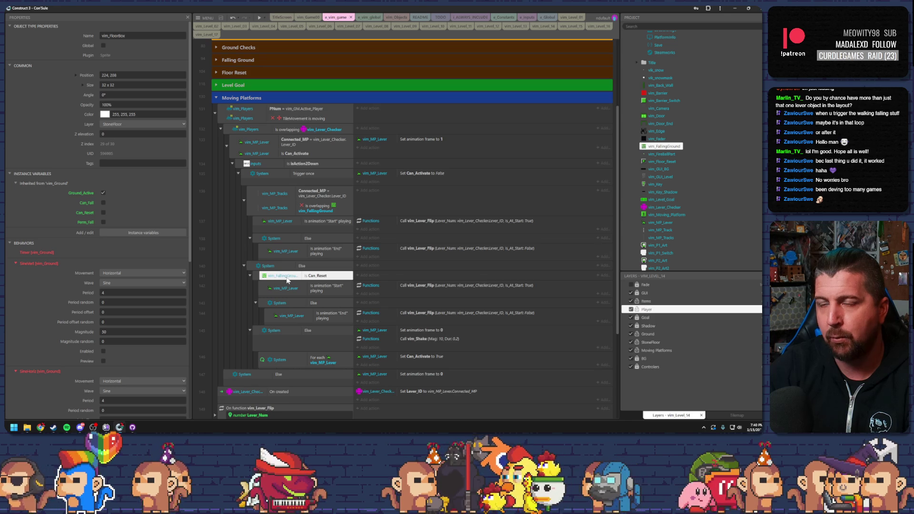
left_click(319, 208)
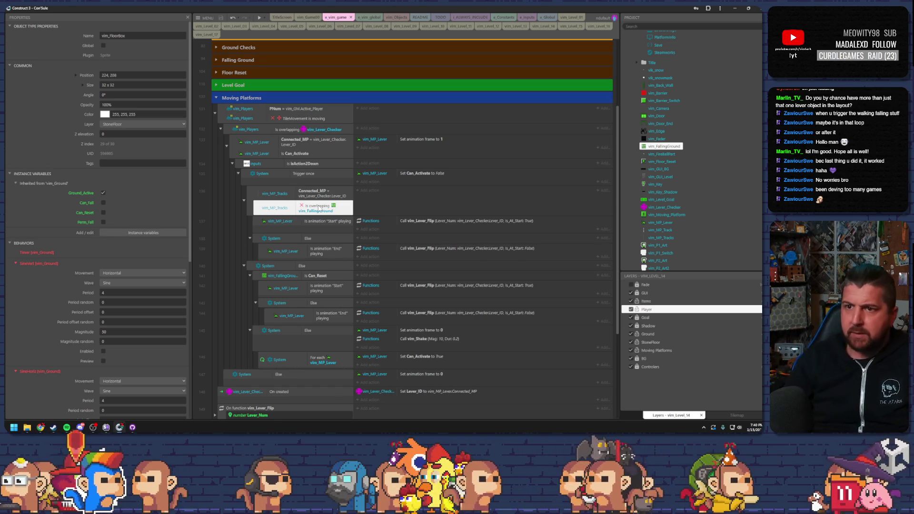
left_click(292, 276)
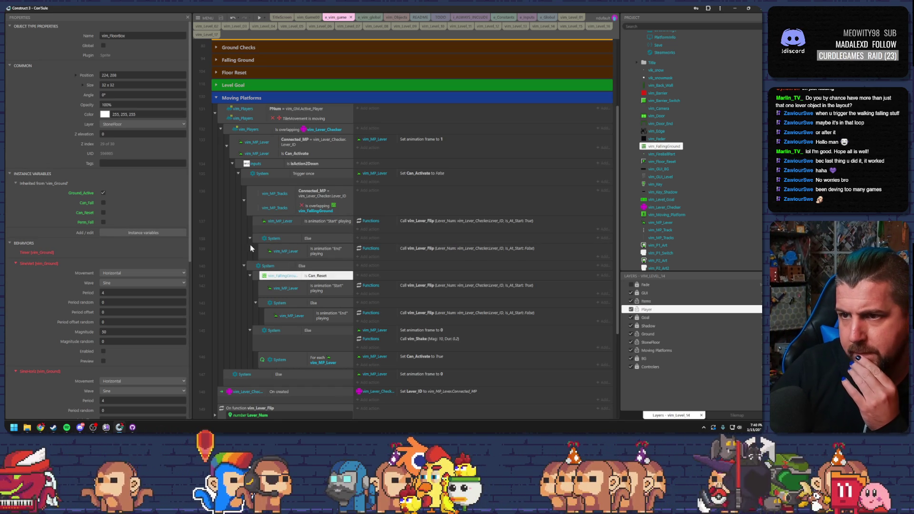
scroll(276, 265, "down", 3)
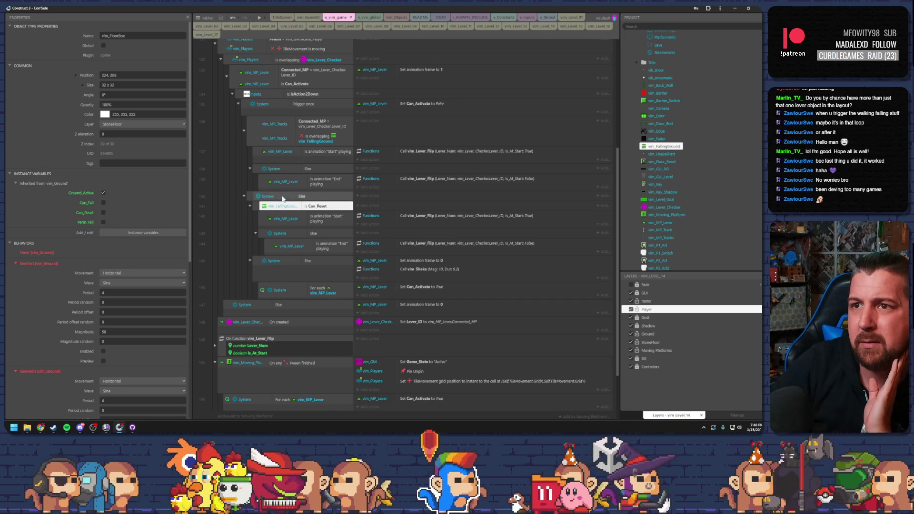
left_click(299, 141)
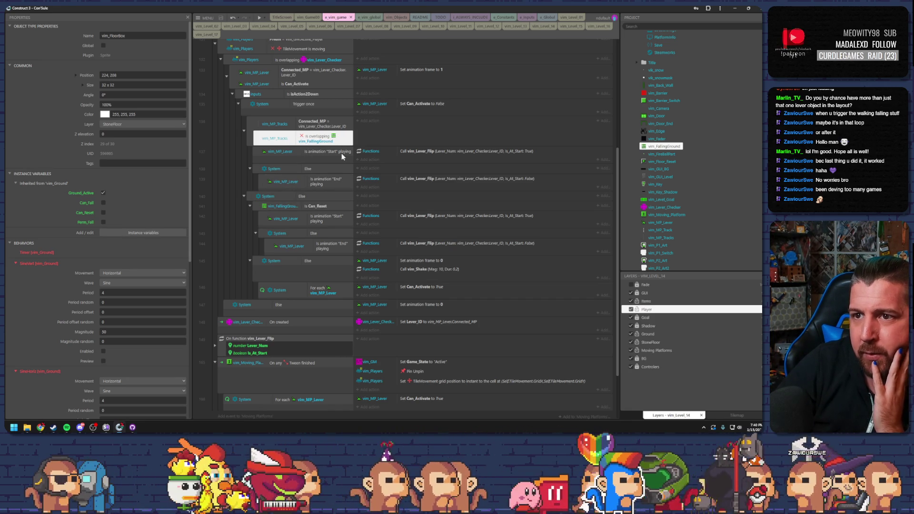
left_click(276, 197)
left_click(288, 207)
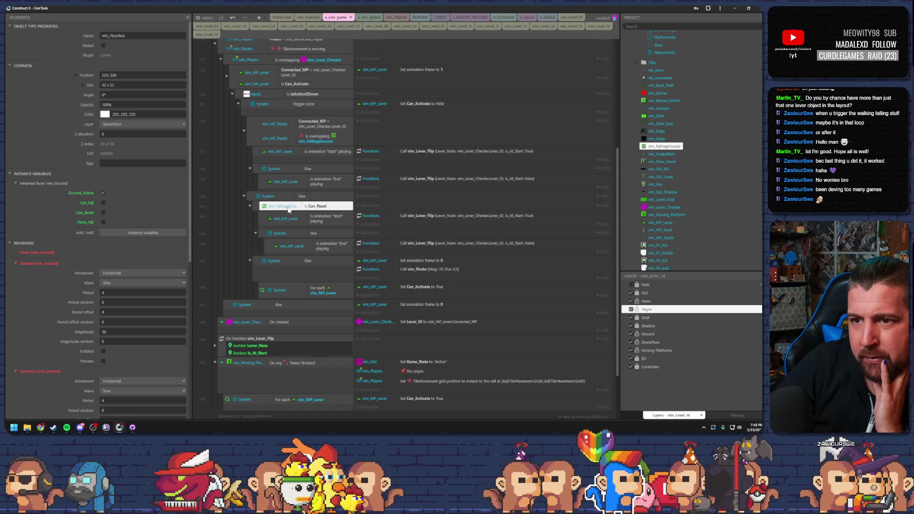
left_click(223, 325)
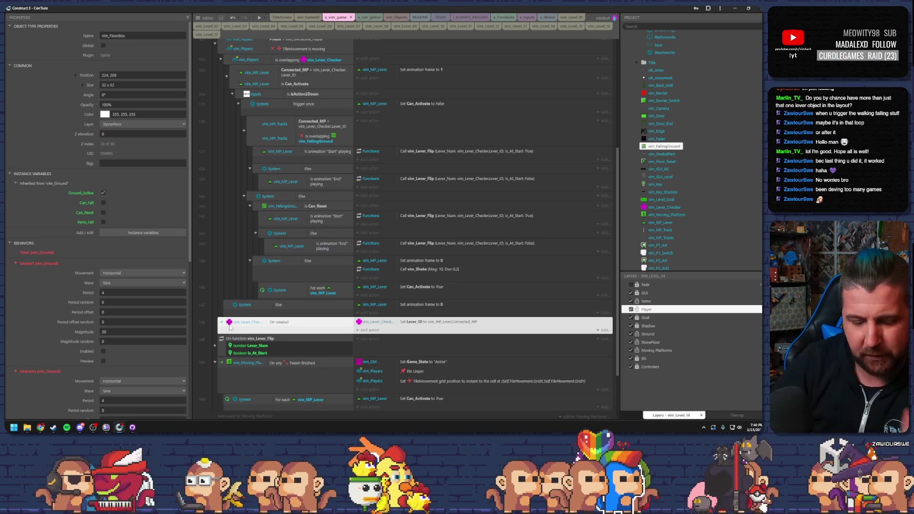
key("f")
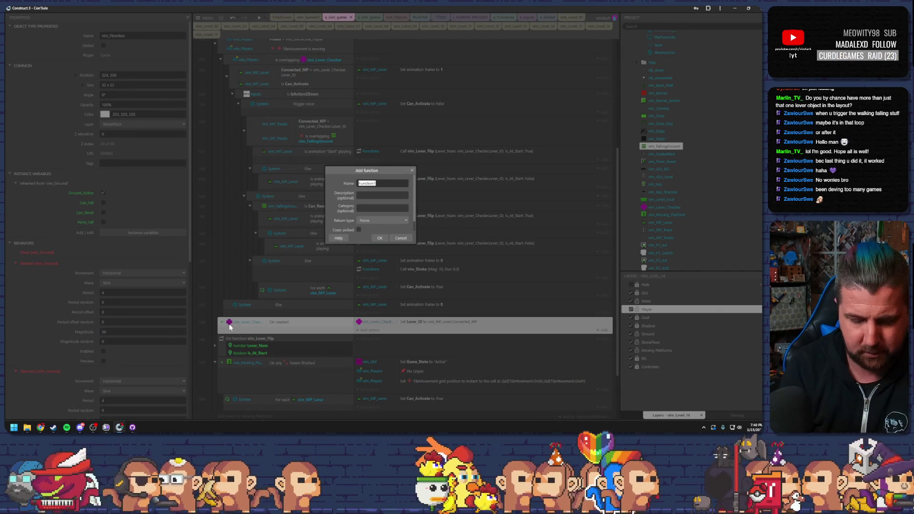
Create Number function vim_MP_Track_Clear_Check in category vim, described as checking falling platforms over the track
type("MP_Track")
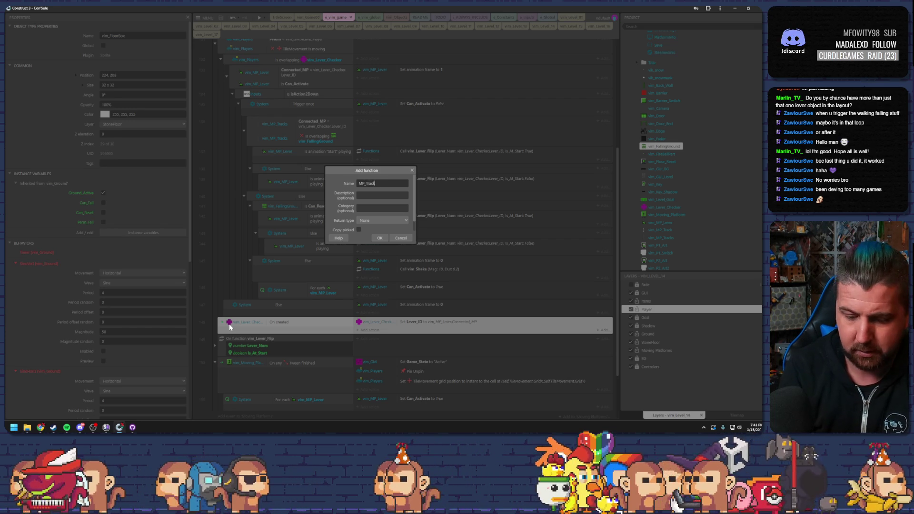
type("_Clear_Che")
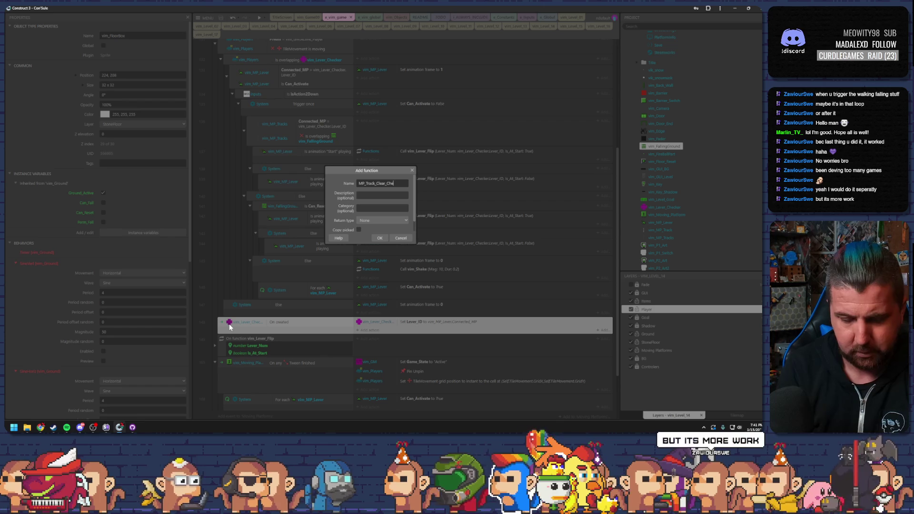
type("ck")
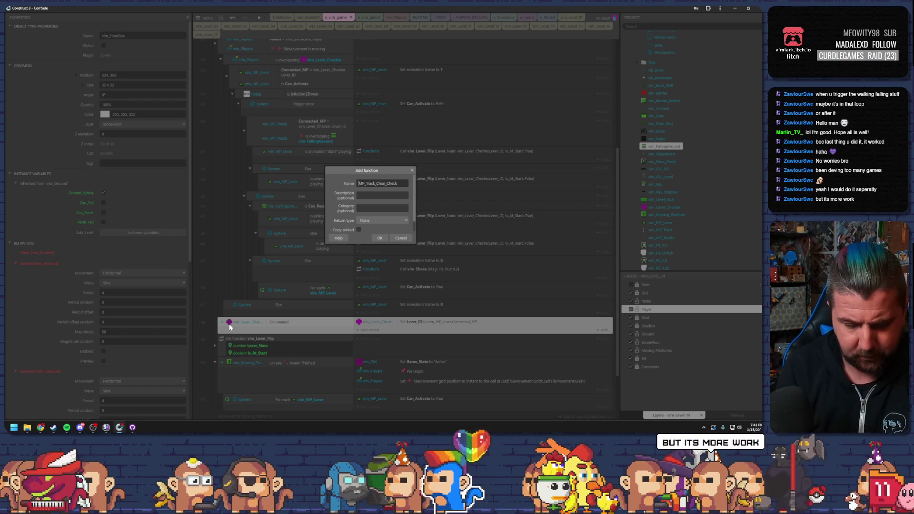
type("vim_")
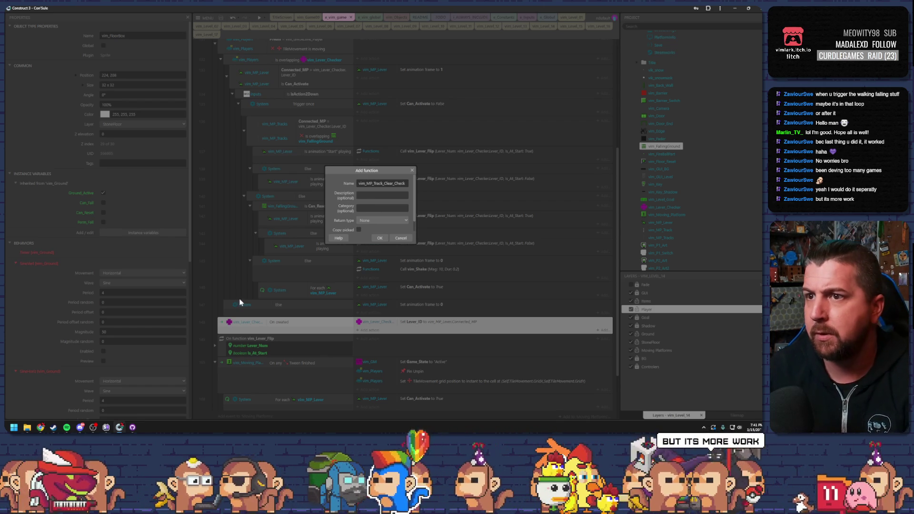
left_click(368, 208)
left_click(373, 221)
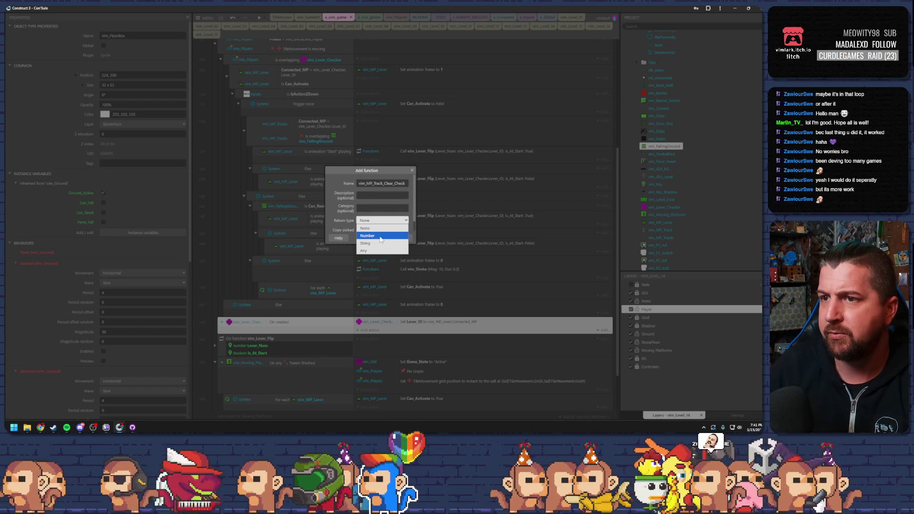
left_click(379, 235)
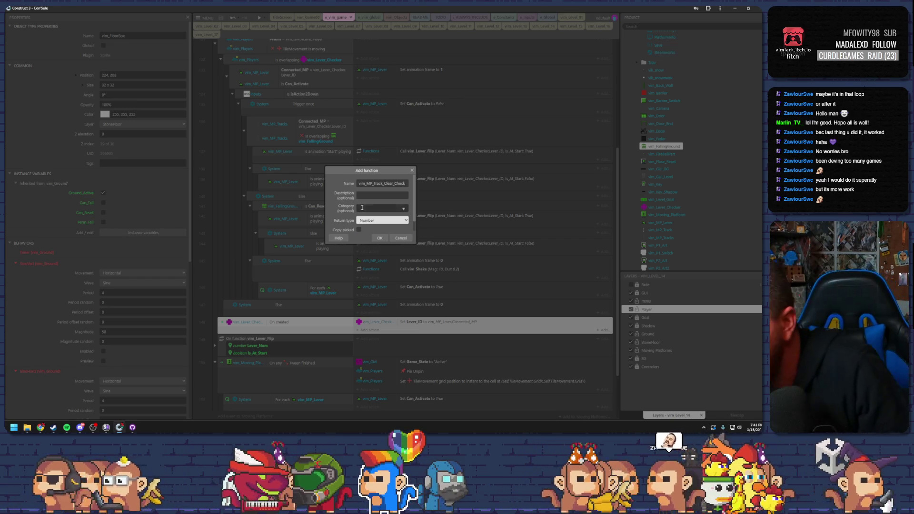
left_click(361, 206)
type("vim")
left_click(398, 297)
left_click(381, 197)
type("Check to see if any")
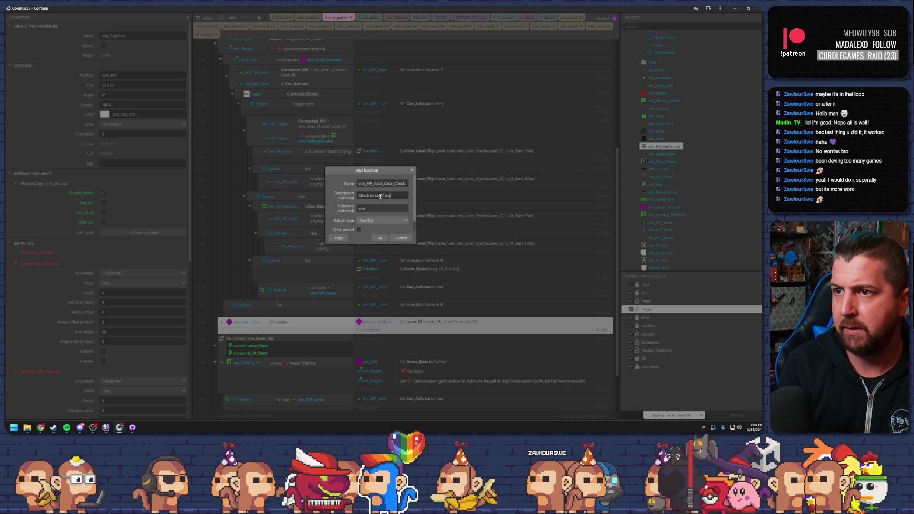
type(" fal")
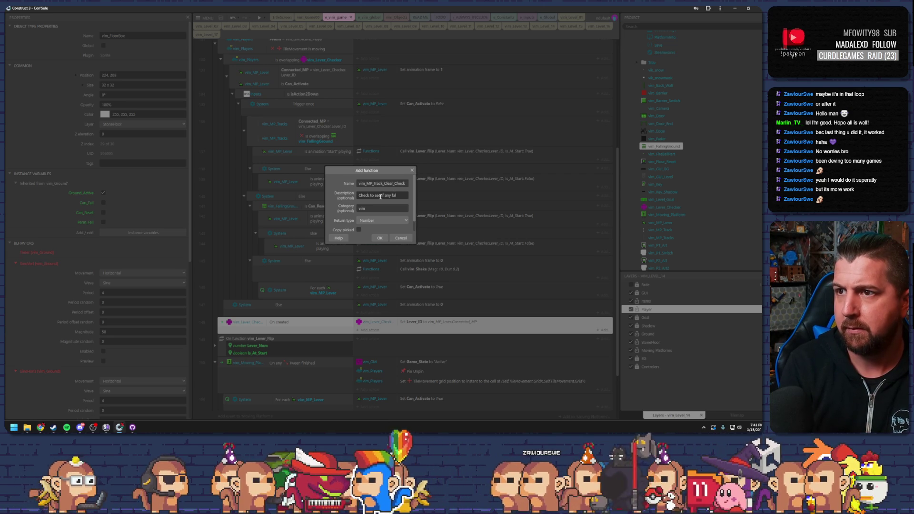
type("ling platforms")
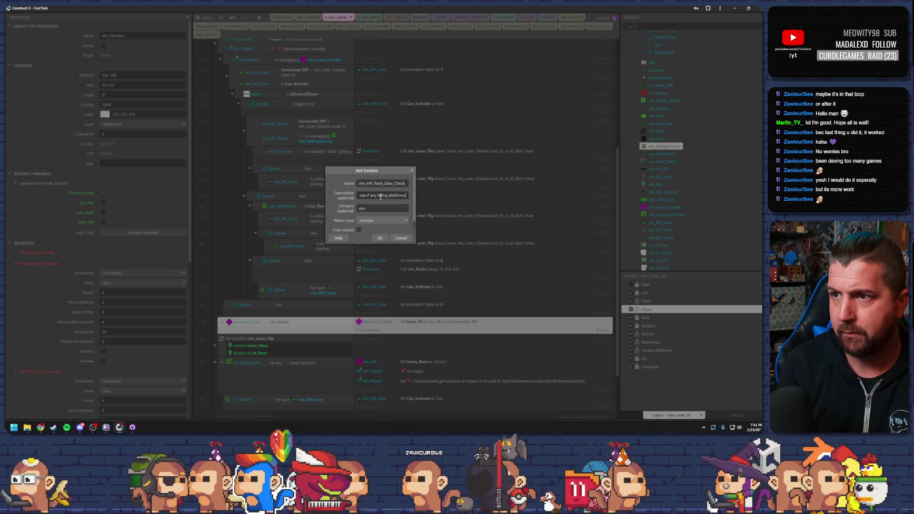
type(" are")
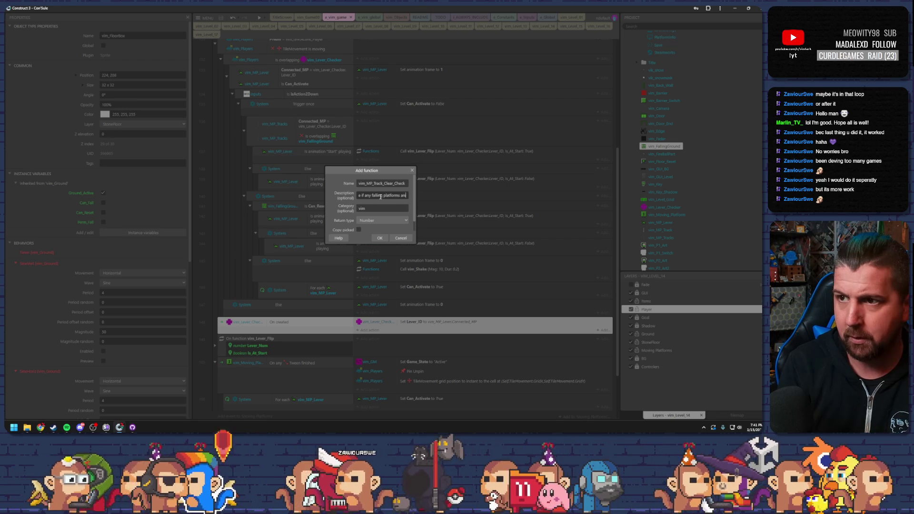
type(" ac")
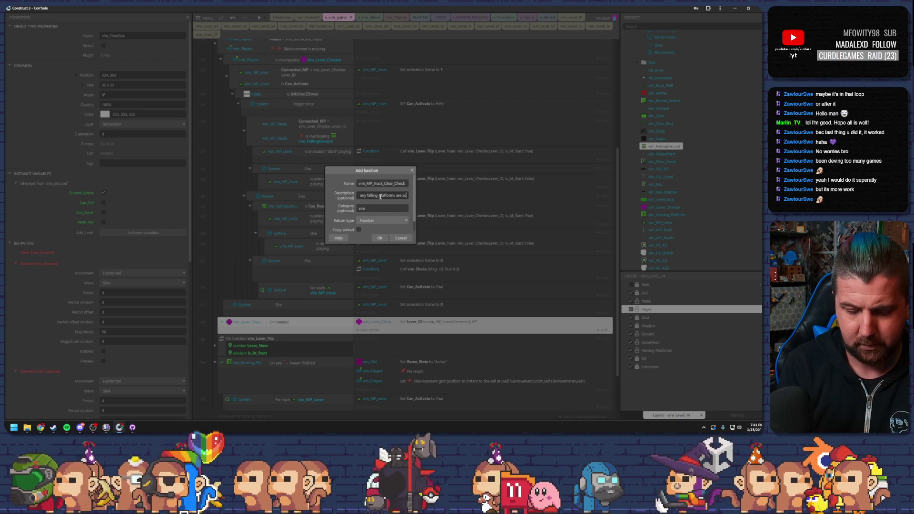
type("tive over track")
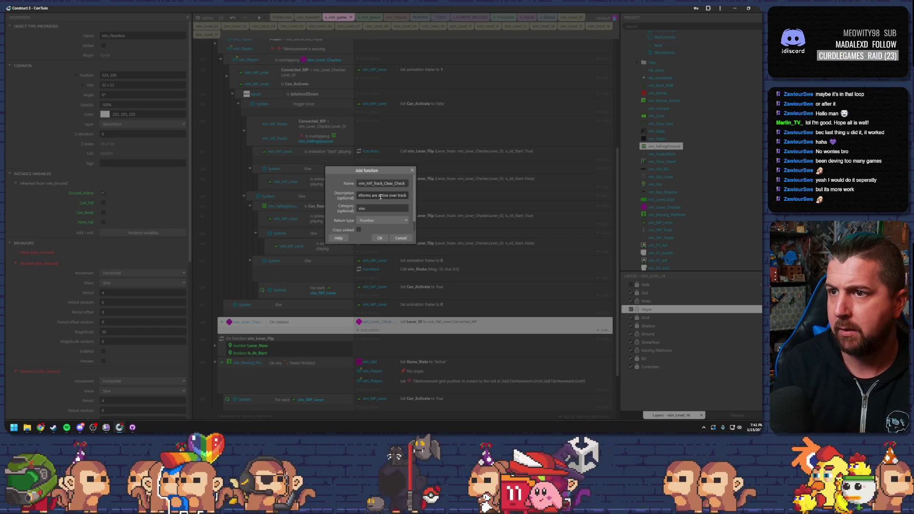
key("Return")
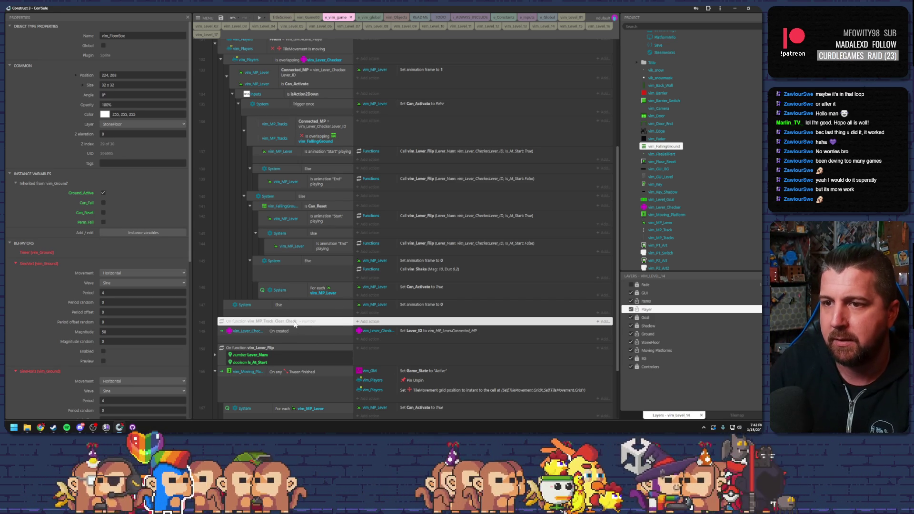
Give the function a System 'For each vim_FallingGround' loop condition
key("b")
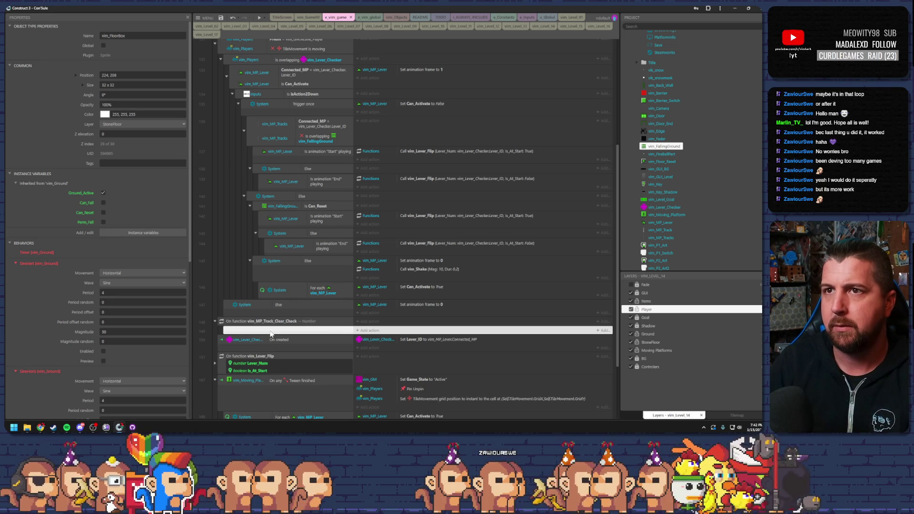
key("c")
double_click(318, 176)
type("for")
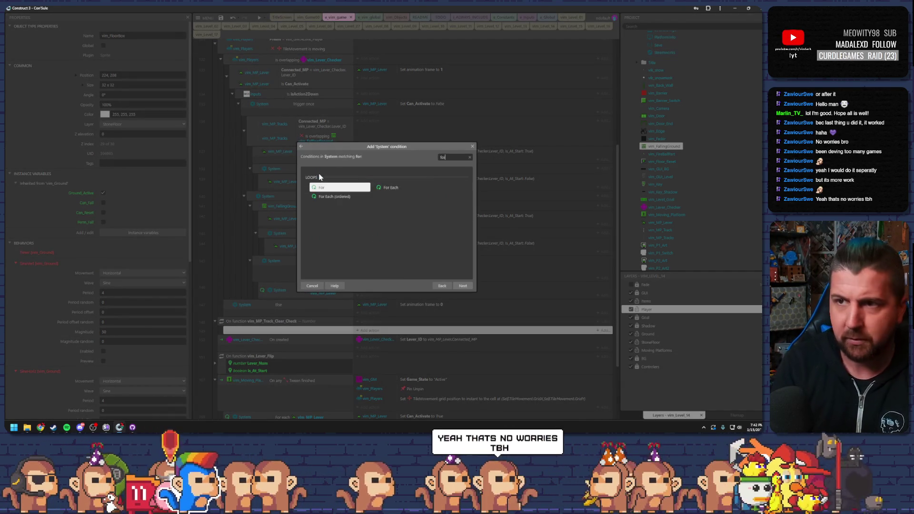
key("Down")
key("Return")
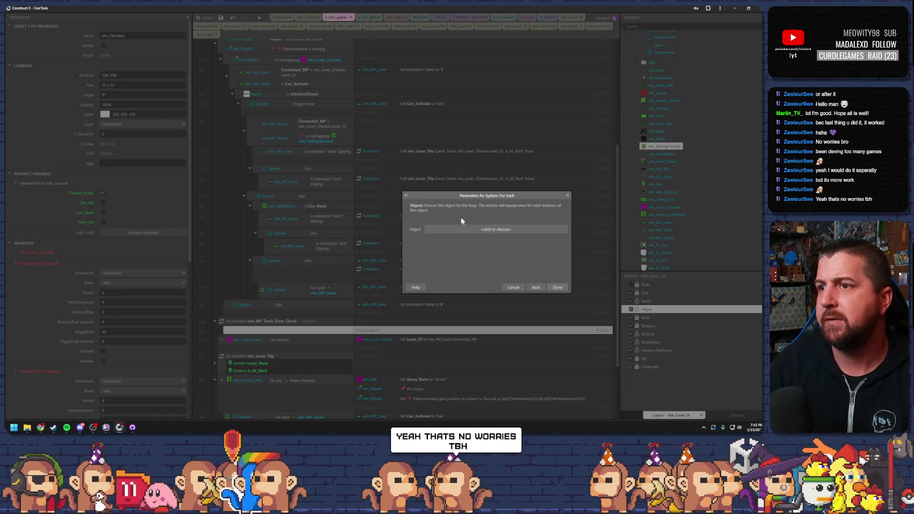
left_click(475, 229)
scroll(420, 224, "down", 5)
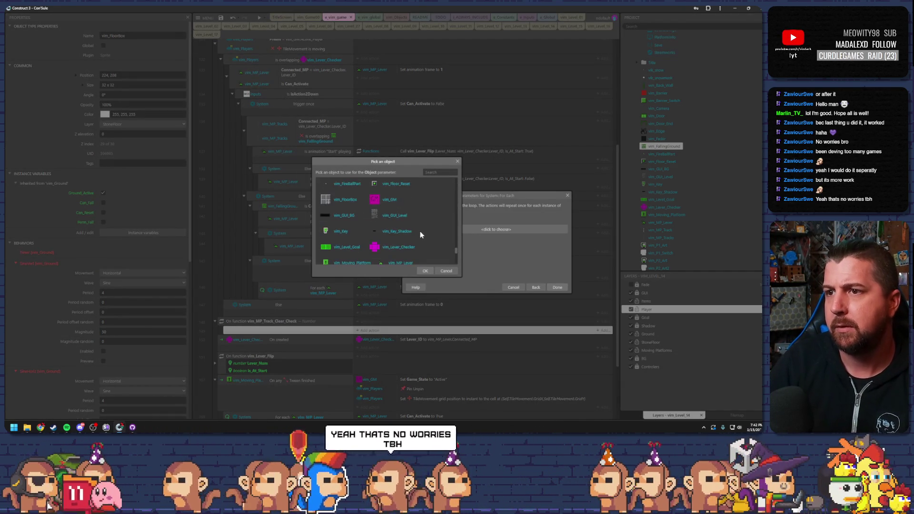
scroll(414, 235, "up", 4)
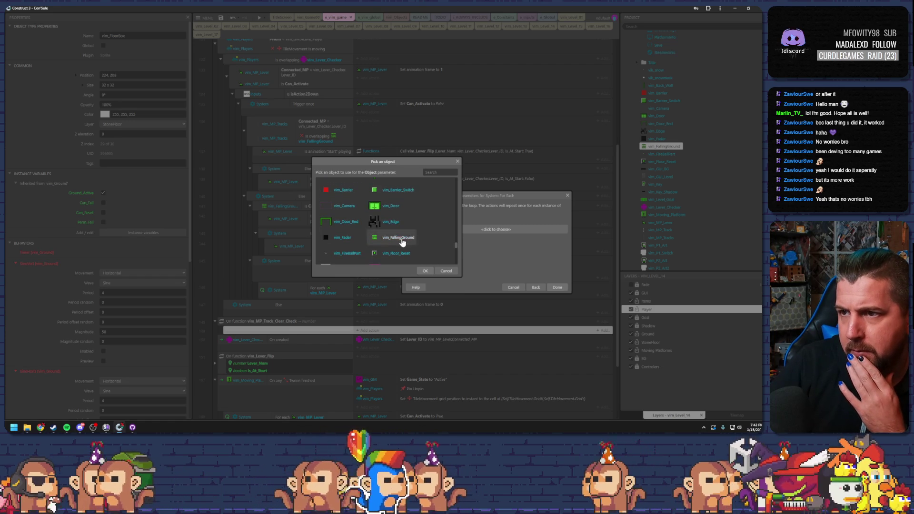
double_click(402, 241)
left_click(557, 287)
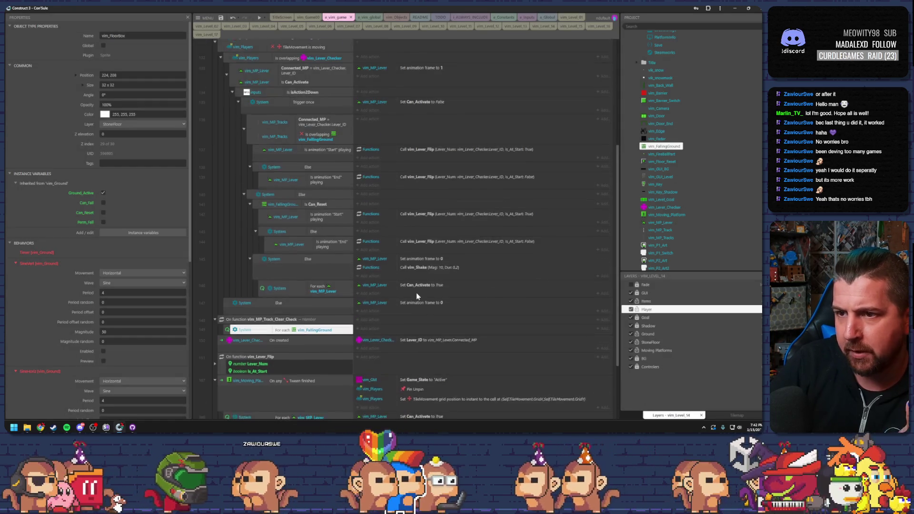
Add an empty sub-event beneath the For each vim_FallingGround event
scroll(373, 307, "down", 3)
left_click(227, 263)
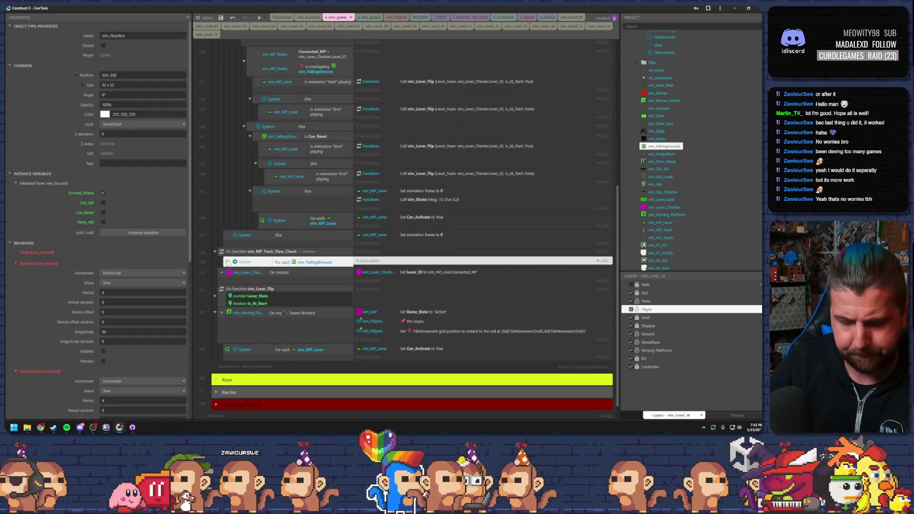
key("b")
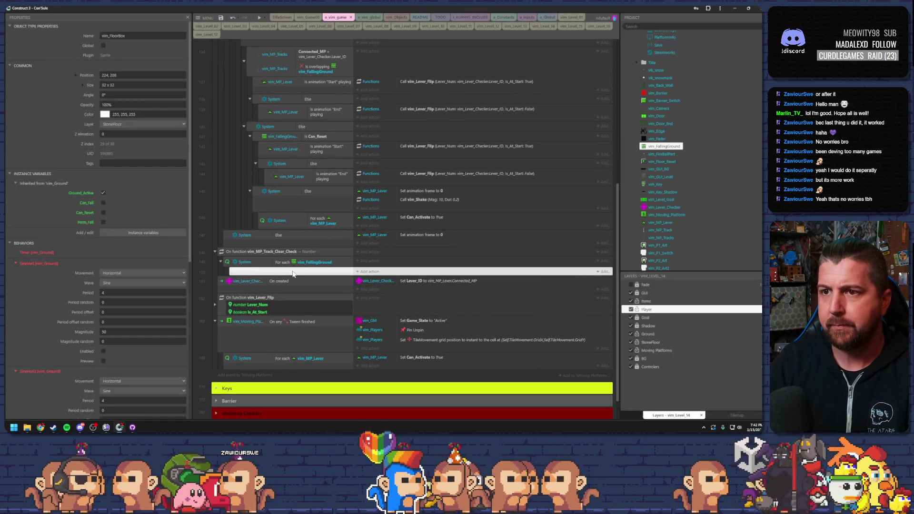
double_click(293, 272)
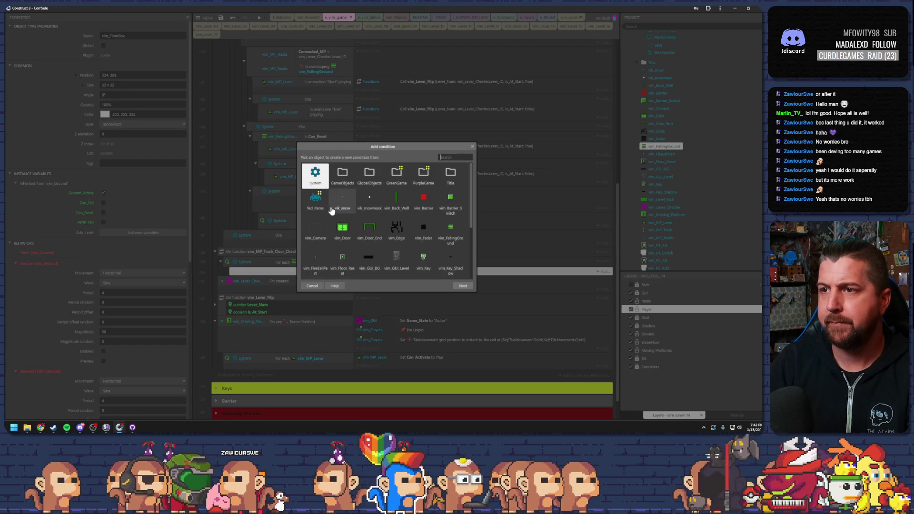
Give the sub-event the condition vim_FallingGround 'Is overlapping another object' vim_MP_Tracks
scroll(331, 211, "down", 3)
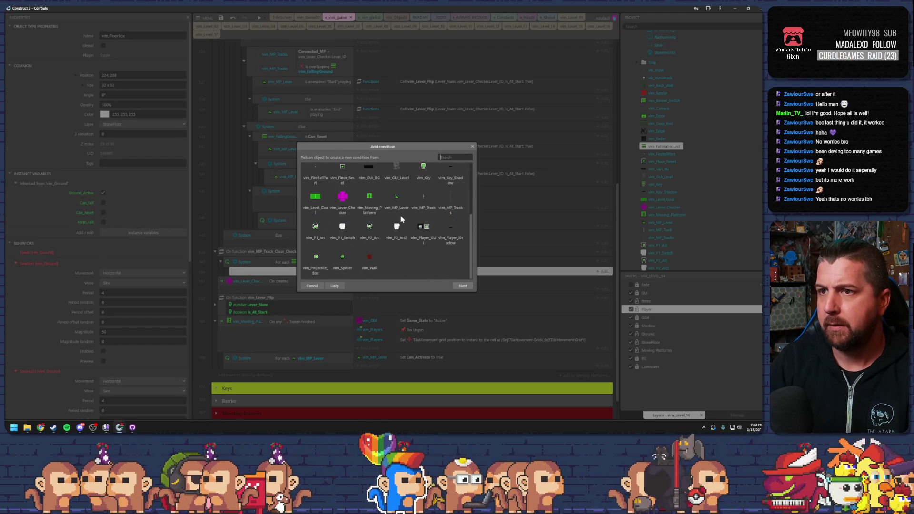
key("Return")
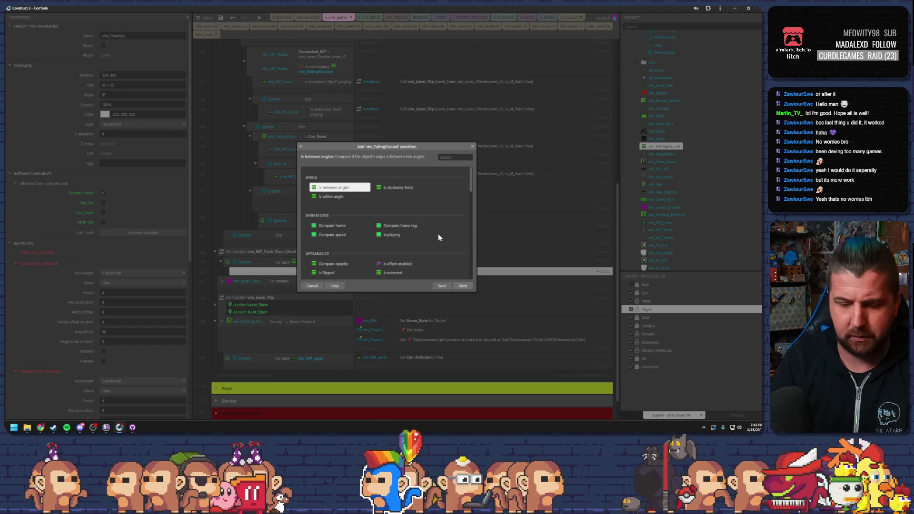
type("over")
double_click(361, 189)
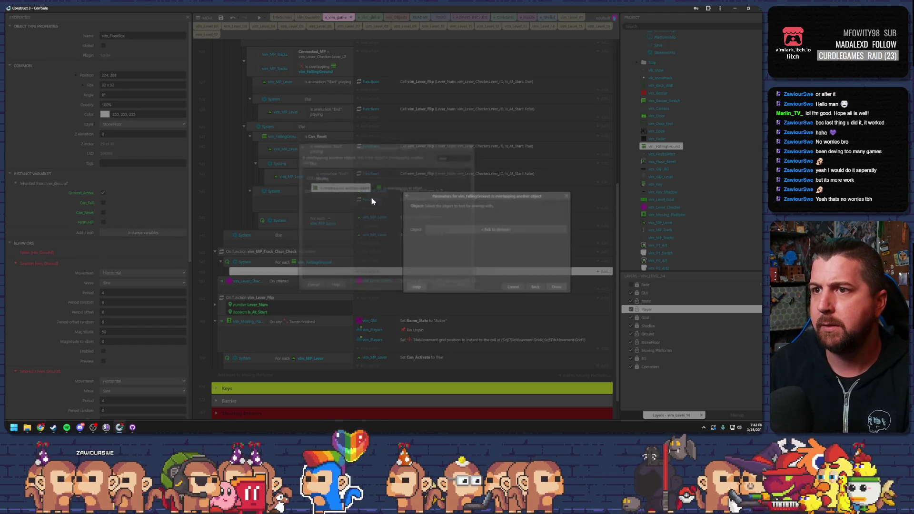
left_click(426, 231)
scroll(415, 238, "down", 5)
scroll(415, 238, "down", 10)
scroll(415, 238, "up", 2)
scroll(367, 229, "down", 5)
double_click(395, 213)
left_click(557, 287)
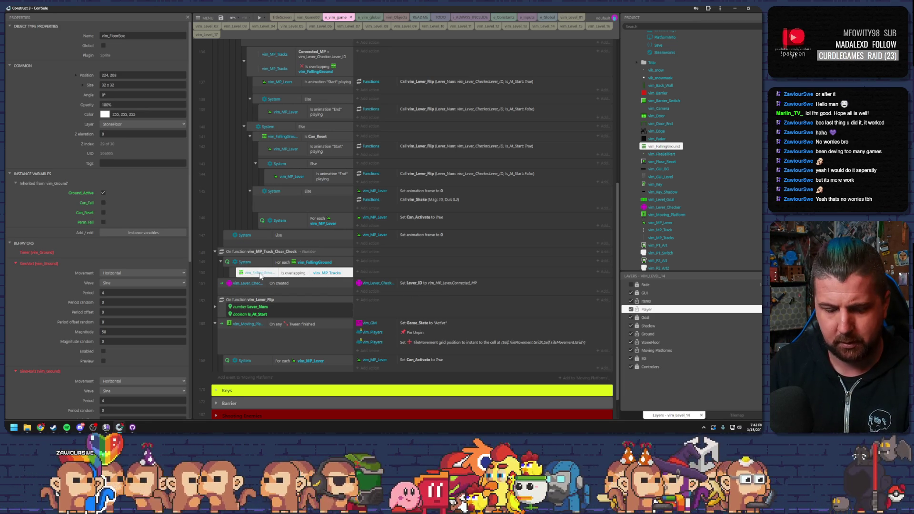
Add a vim_FallingGround 'Is boolean instance variable set' condition for Can_Reset
key("c")
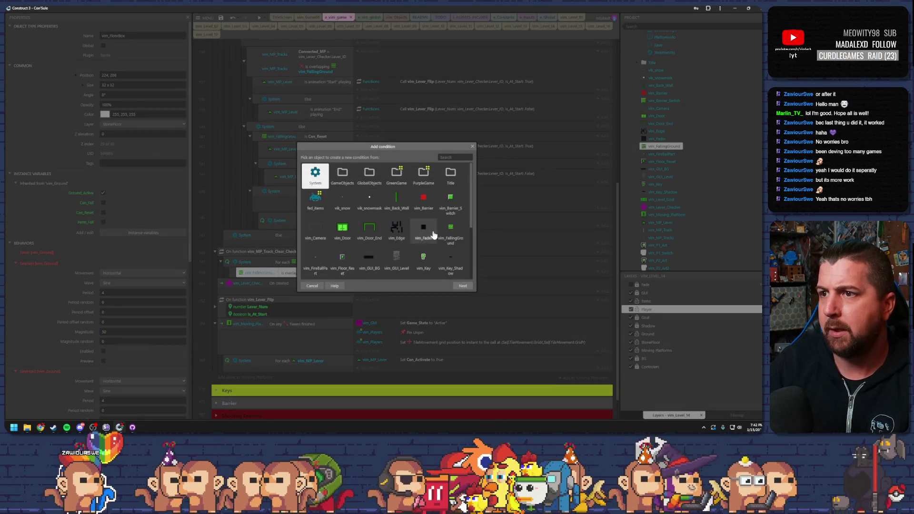
double_click(450, 228)
scroll(425, 231, "down", 5)
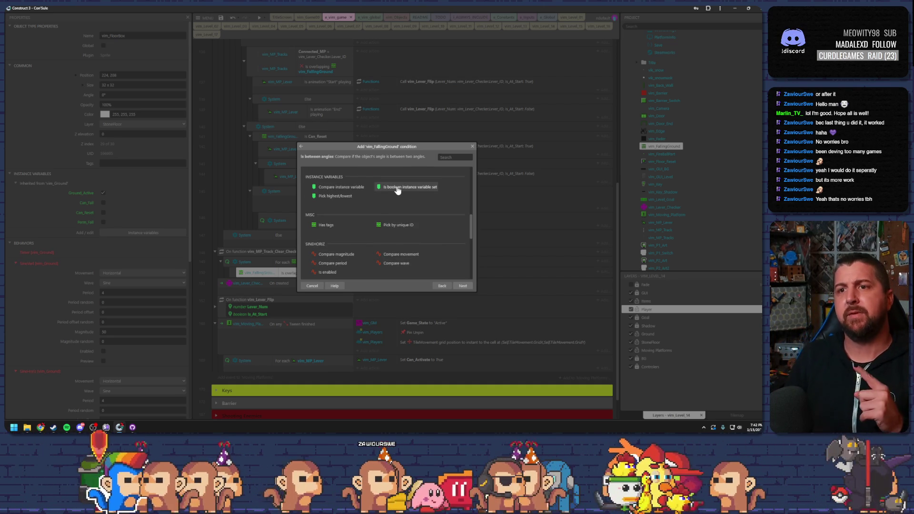
mouse_move(334, 152)
left_mouse_down()
mouse_move(336, 213)
mouse_move(330, 179)
mouse_move(324, 233)
mouse_move(321, 132)
left_mouse_up()
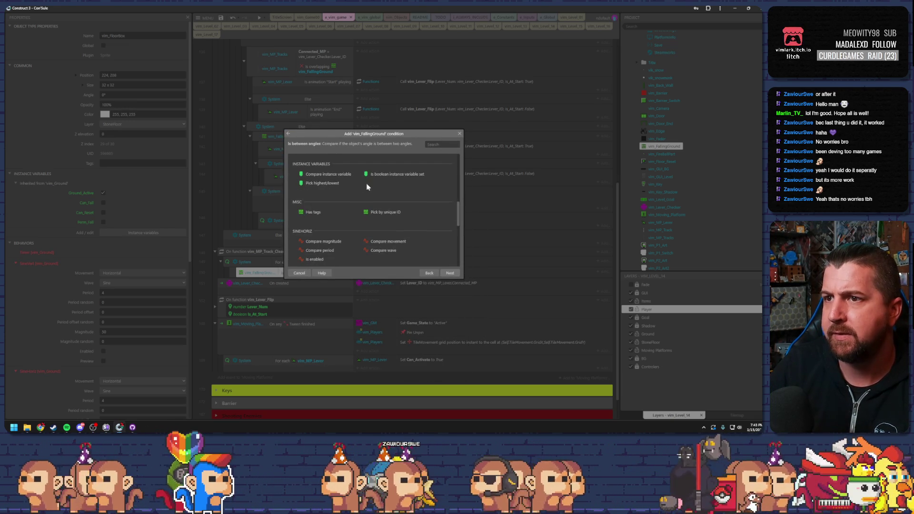
double_click(383, 174)
left_click(459, 228)
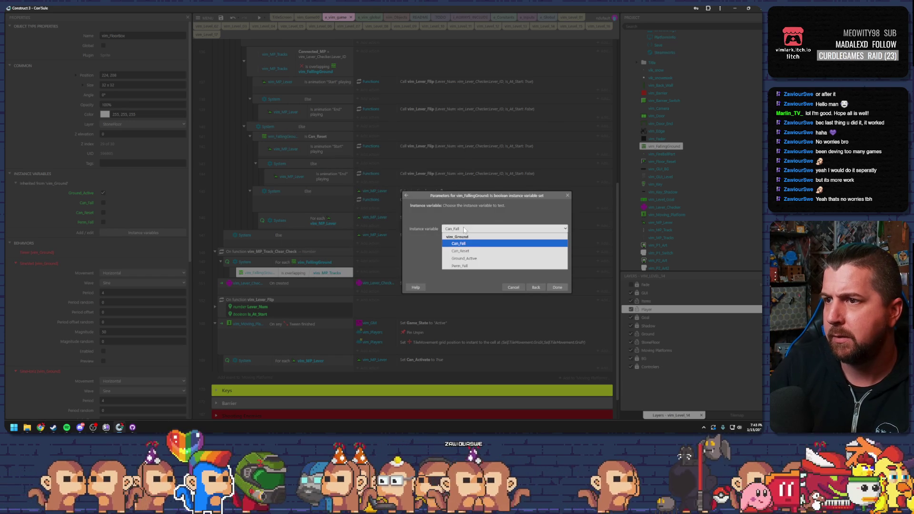
left_click(480, 252)
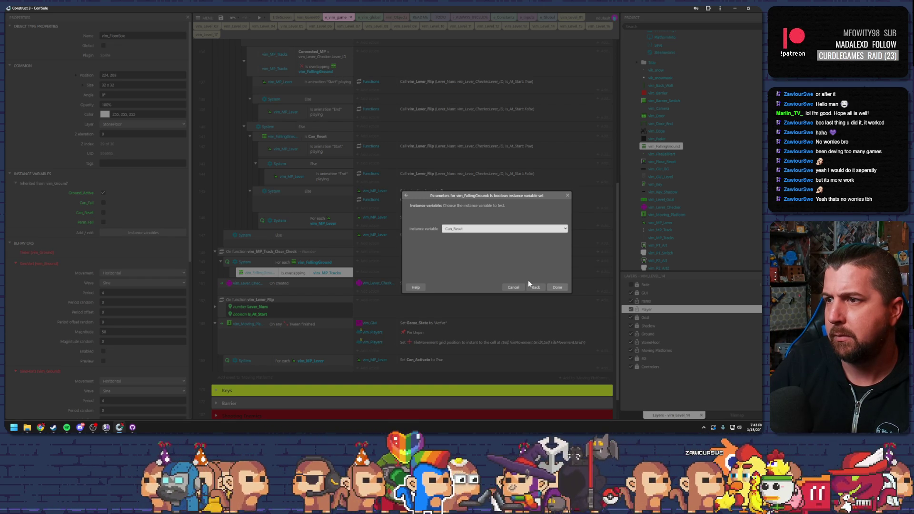
left_click(556, 288)
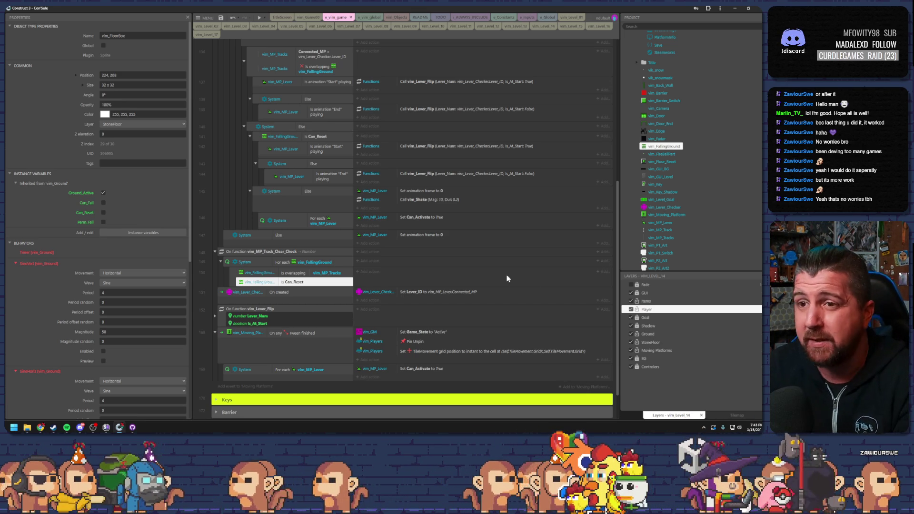
left_click(233, 281)
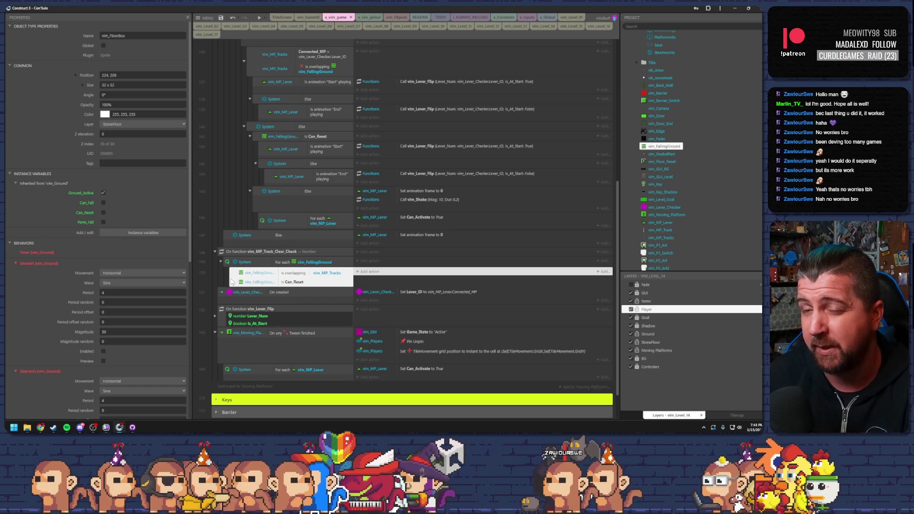
left_click(364, 272)
double_click(343, 174)
scroll(400, 250, "down", 5)
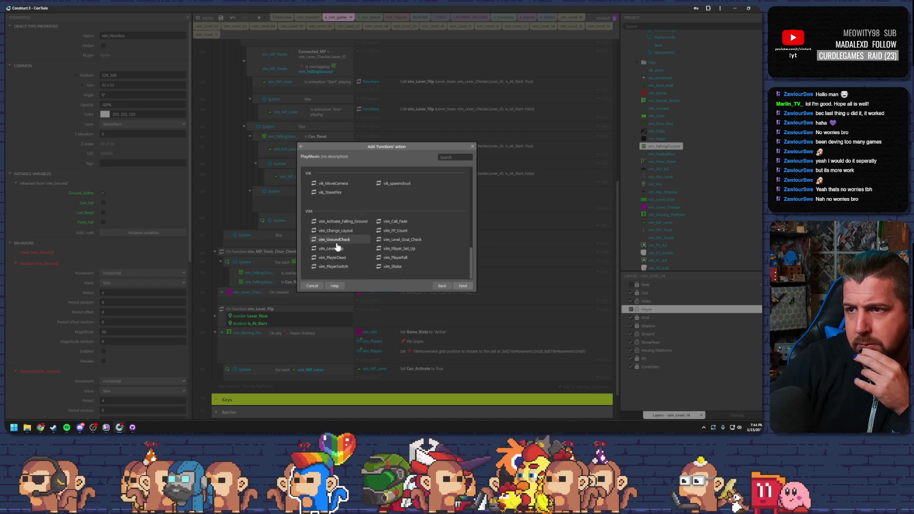
left_click(312, 286)
left_click(266, 276)
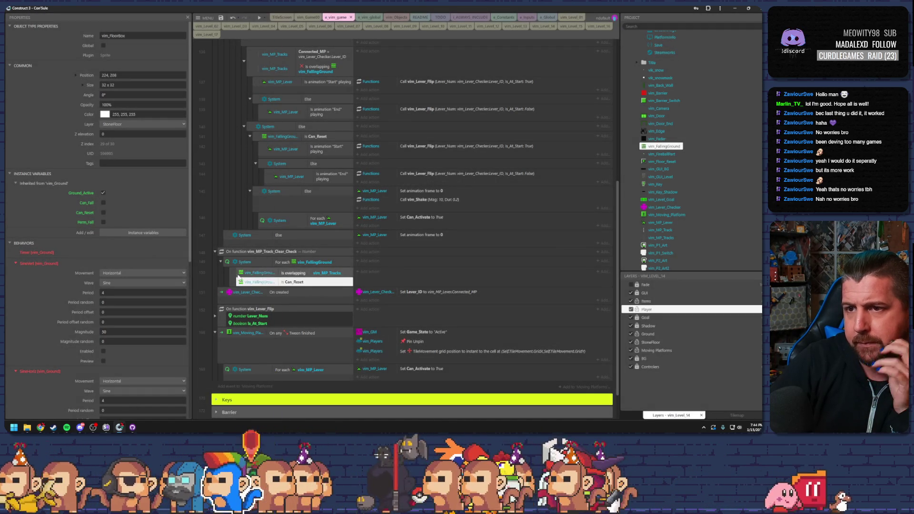
left_click(267, 282)
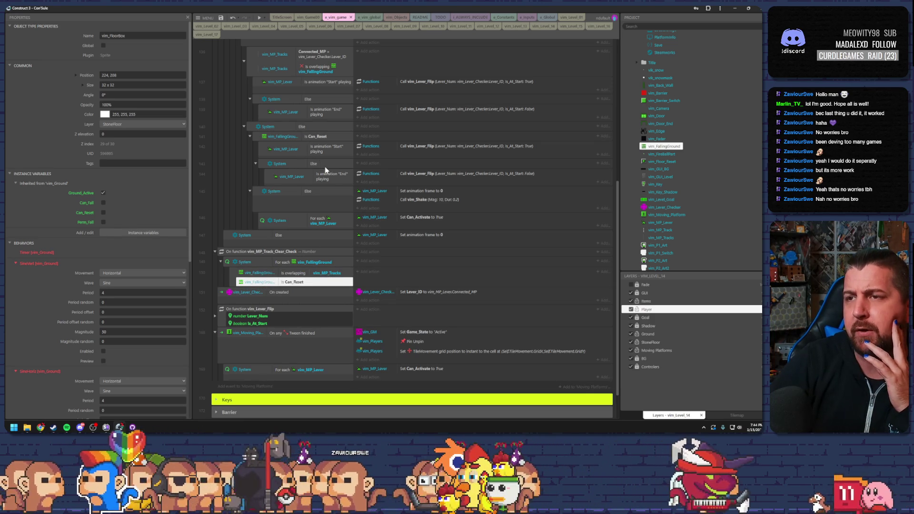
left_click(318, 139)
double_click(314, 139)
left_click(527, 284)
scroll(435, 242, "up", 5)
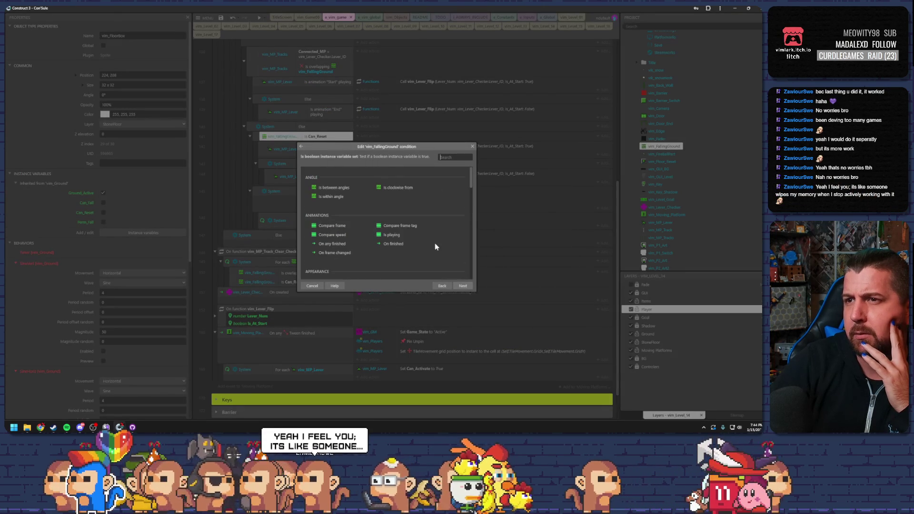
left_click(442, 286)
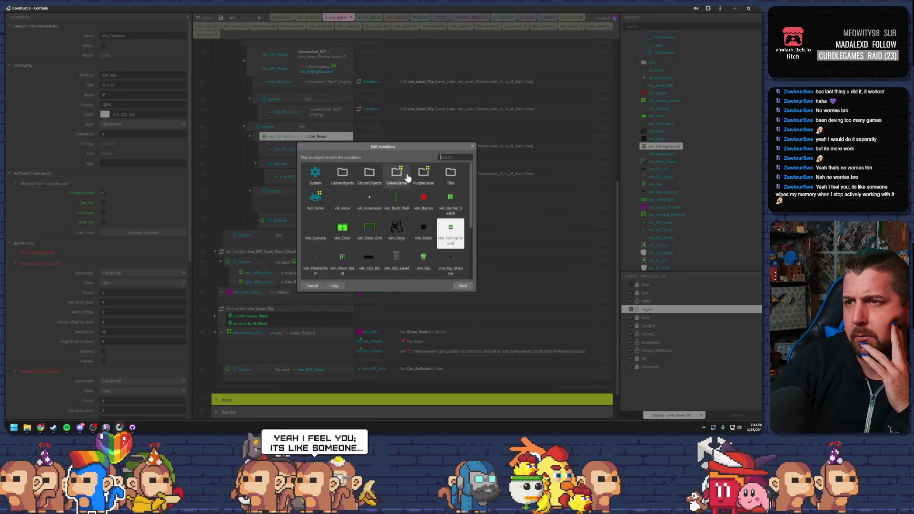
double_click(342, 175)
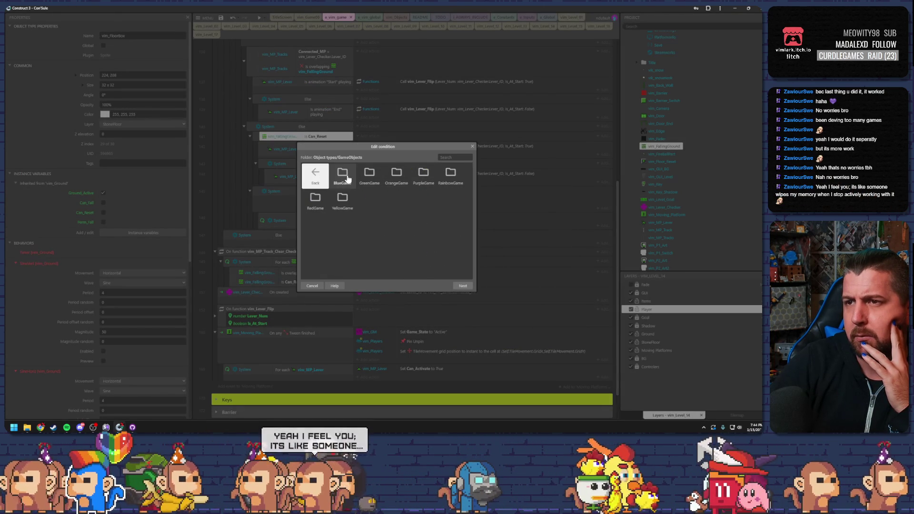
left_click(314, 175)
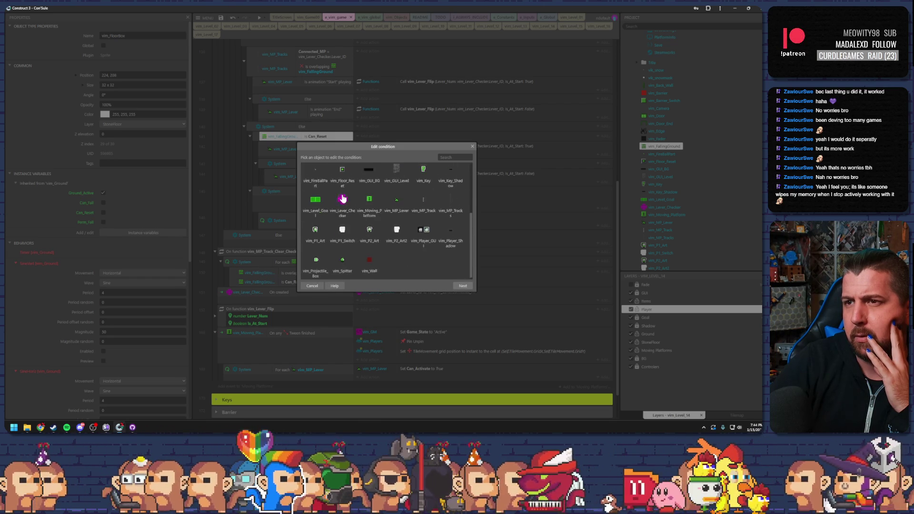
double_click(342, 174)
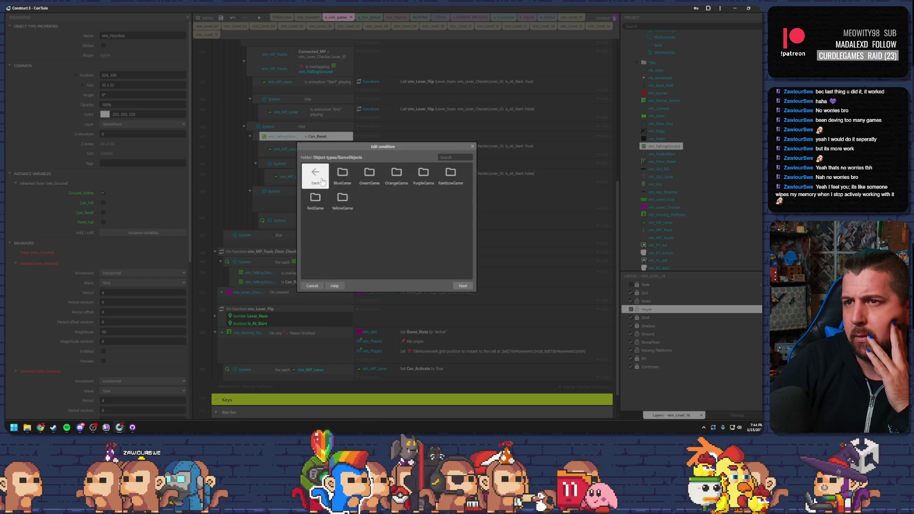
double_click(319, 179)
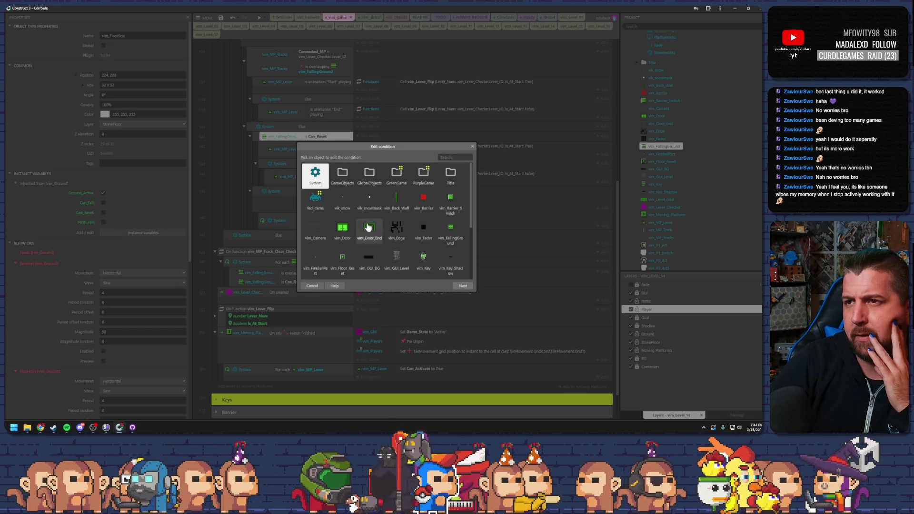
left_click(452, 158)
type("fu")
key("BackSpace")
key("BackSpace")
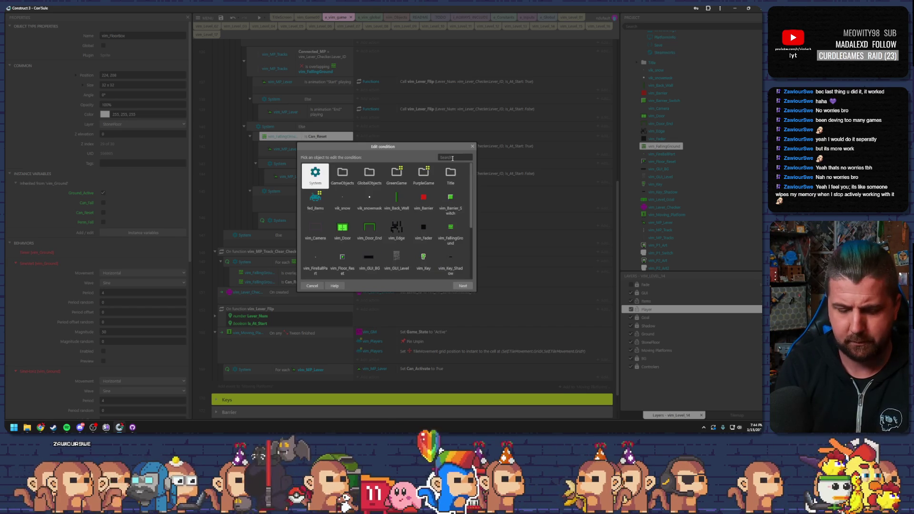
type("vim")
scroll(395, 229, "down", 3)
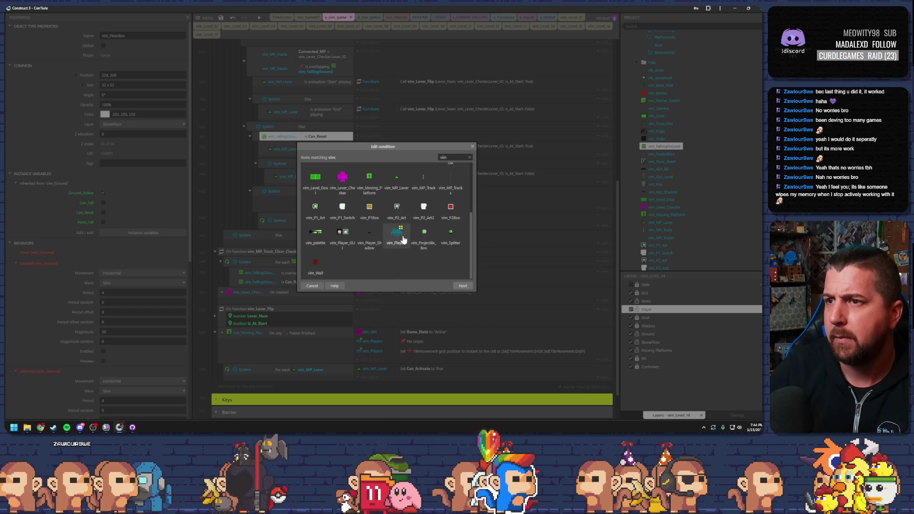
left_click(319, 285)
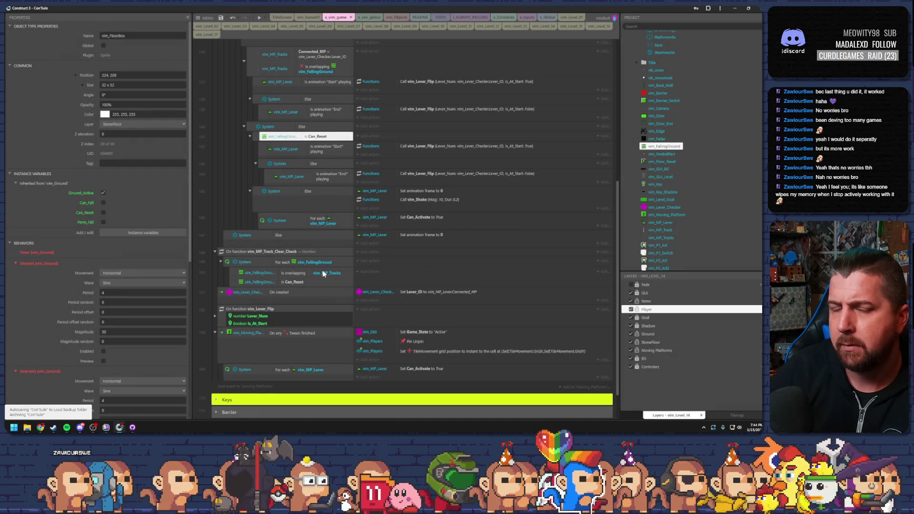